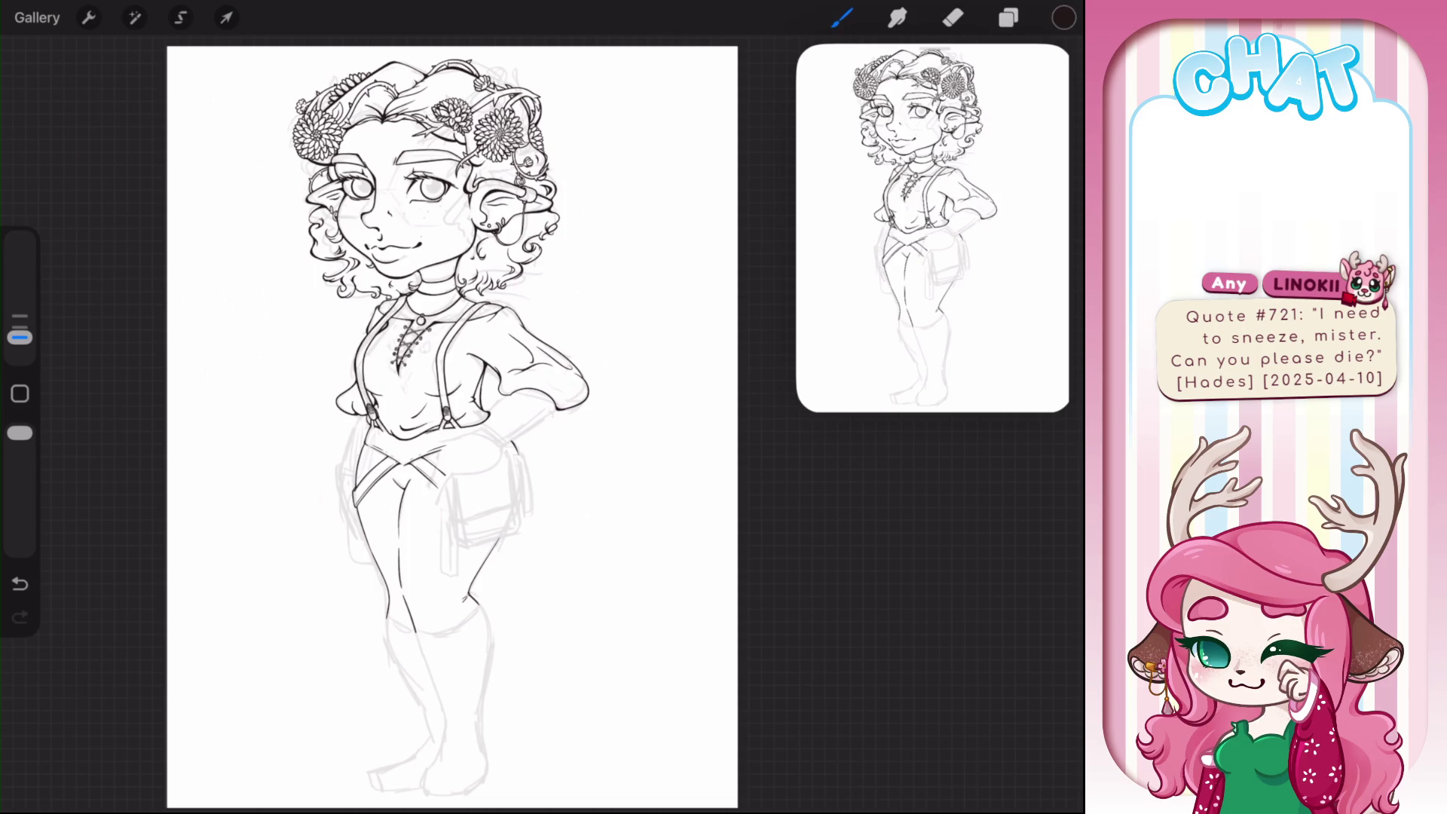
# - Zoom in on the elf's face and draw a small dimple stroke at the smile's corner
pyautogui.scroll(3, 422, 422)
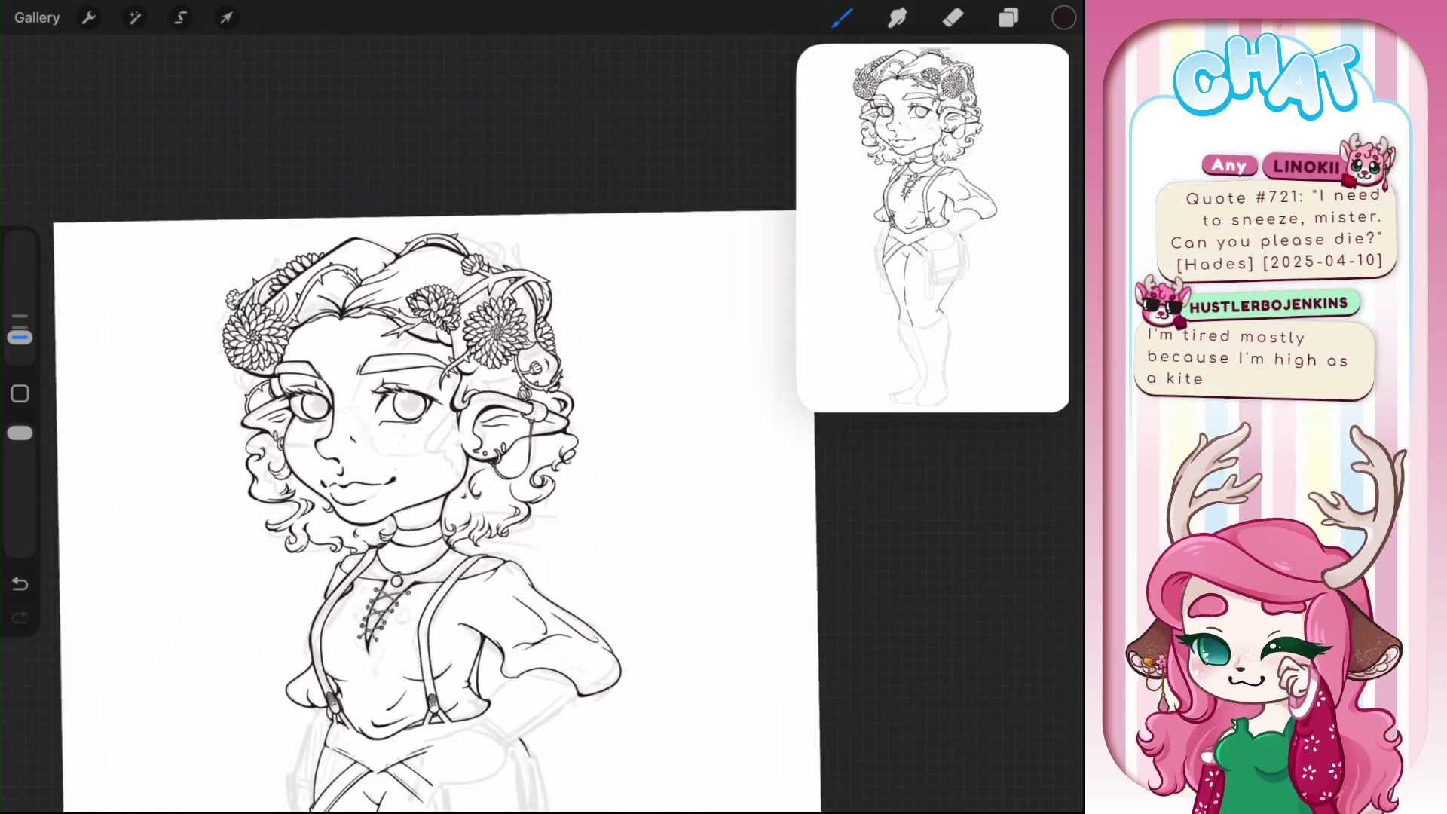
pyautogui.scroll(2, 422, 452)
pyautogui.scroll(-2, 422, 452)
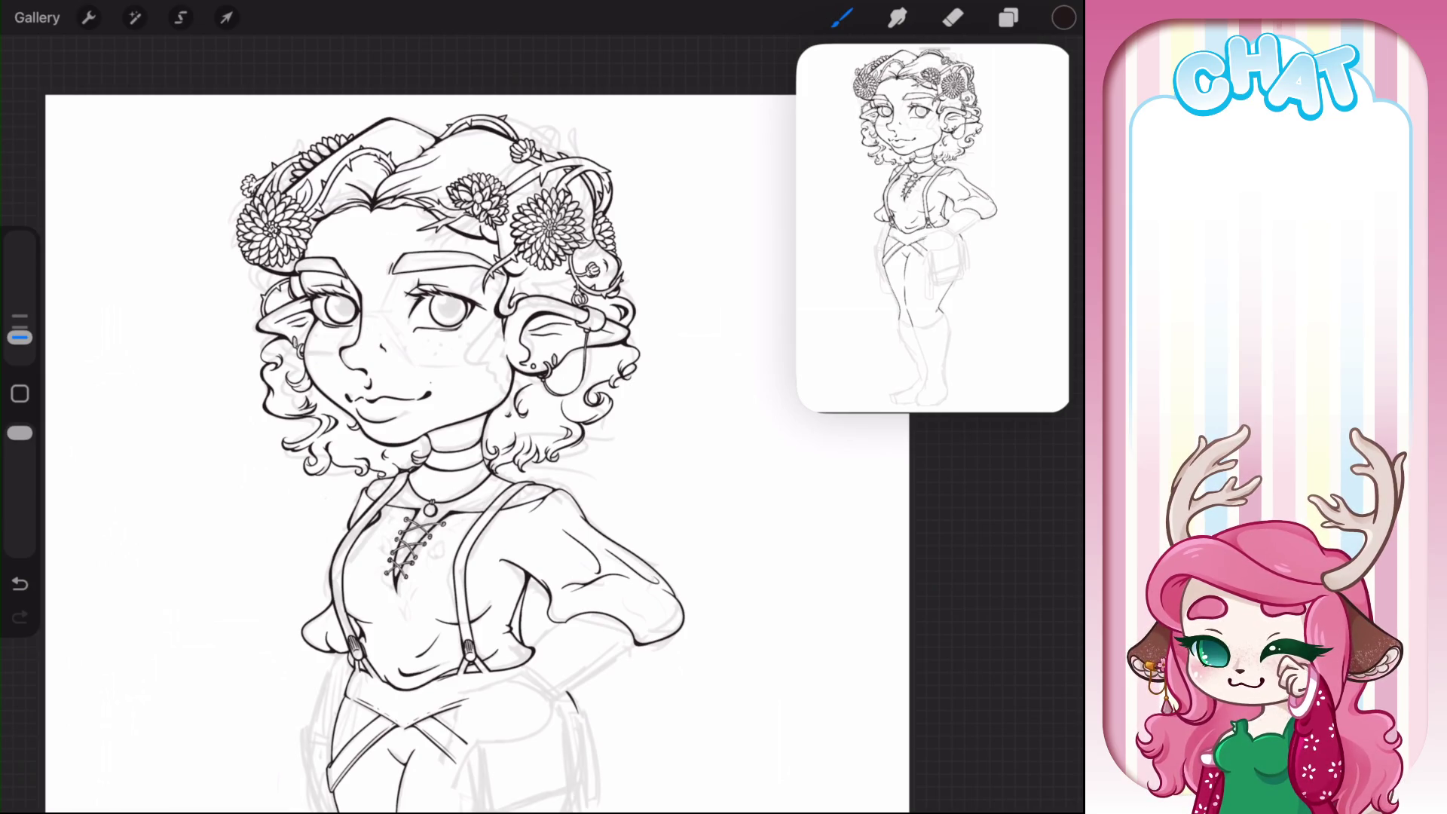
pyautogui.scroll(5, 235, 207)
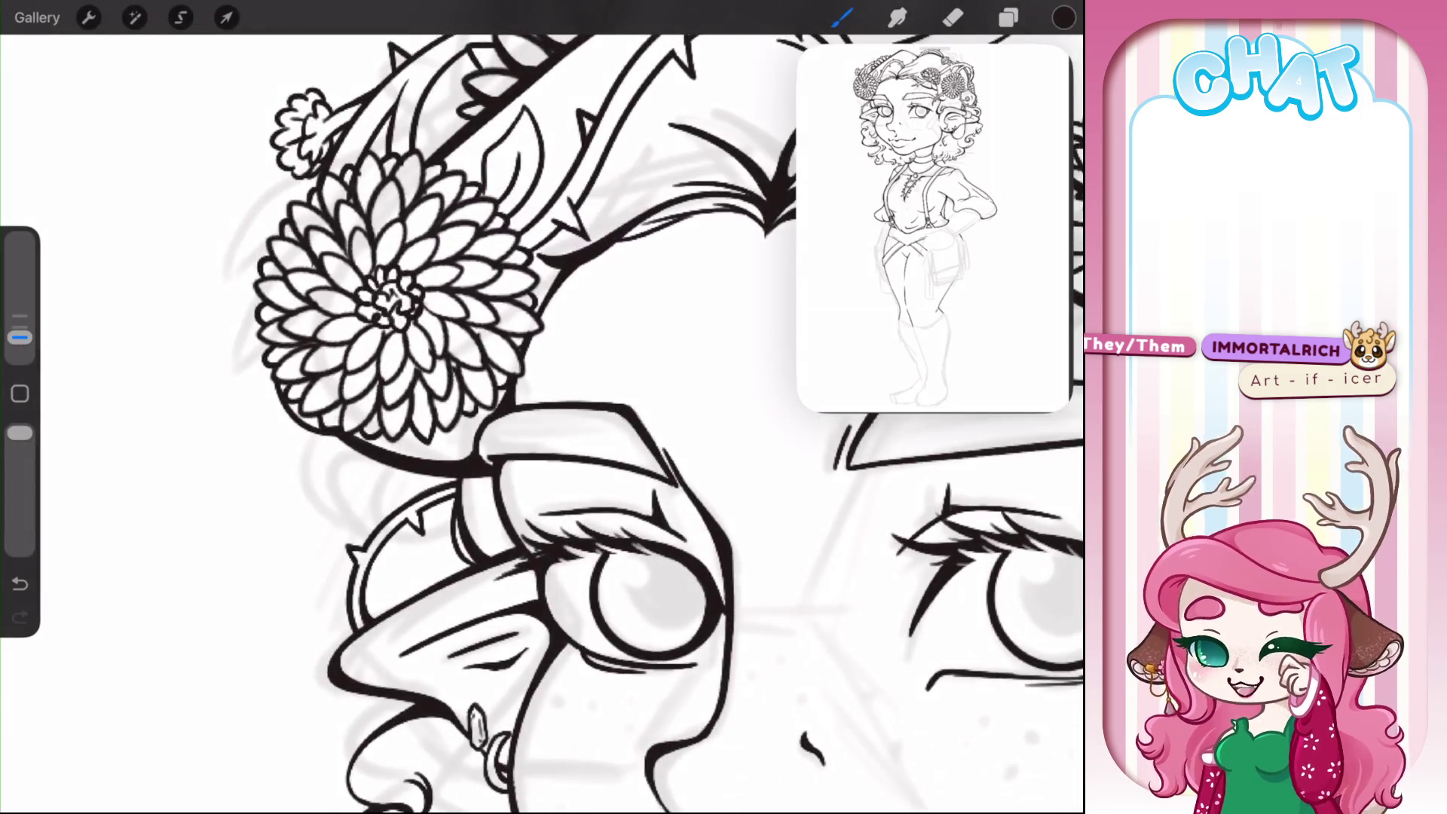
pyautogui.scroll(-5, 543, 407)
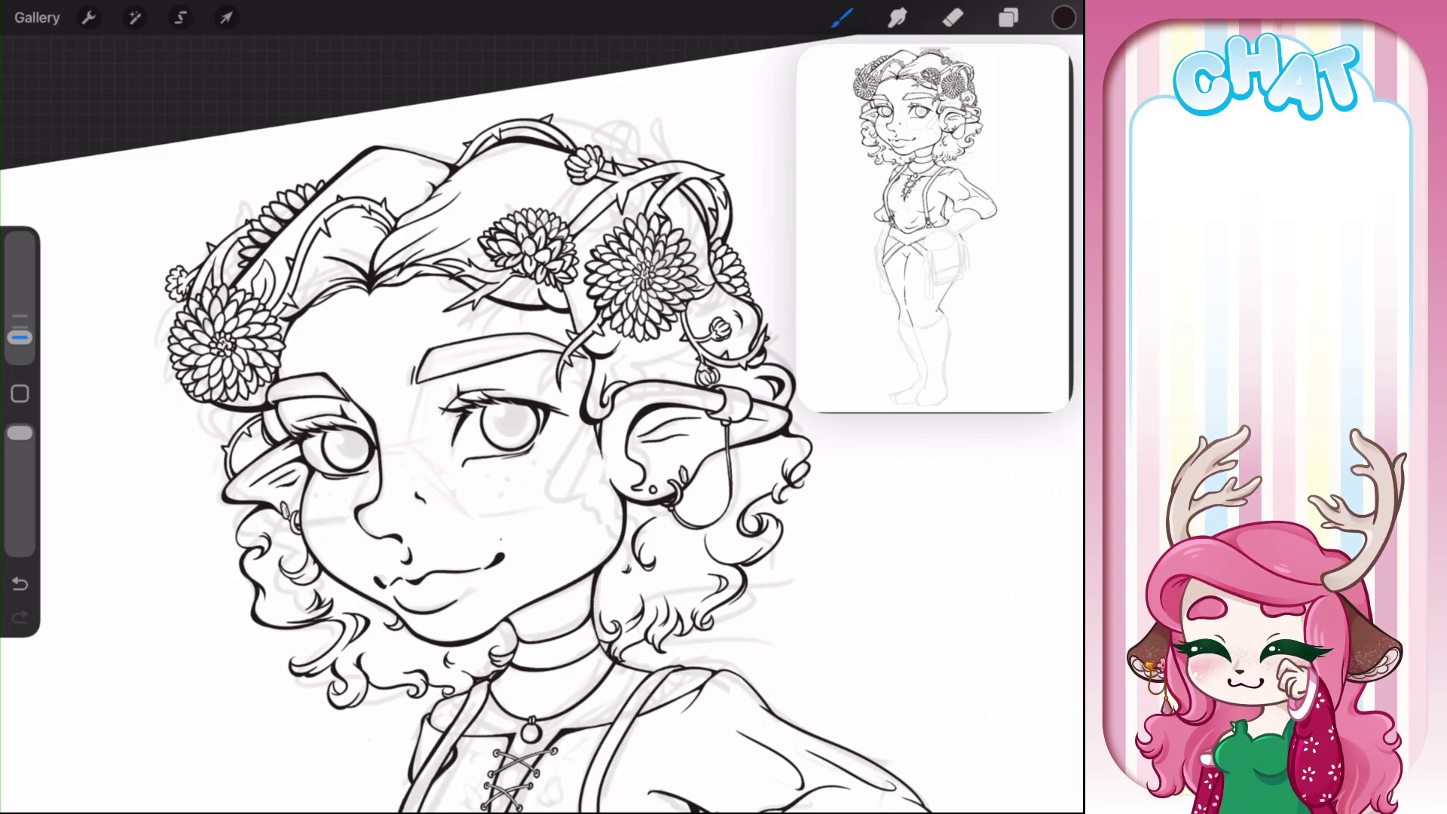
pyautogui.scroll(5, 487, 574)
pyautogui.moveTo(503, 475); pyautogui.dragTo(512, 520)
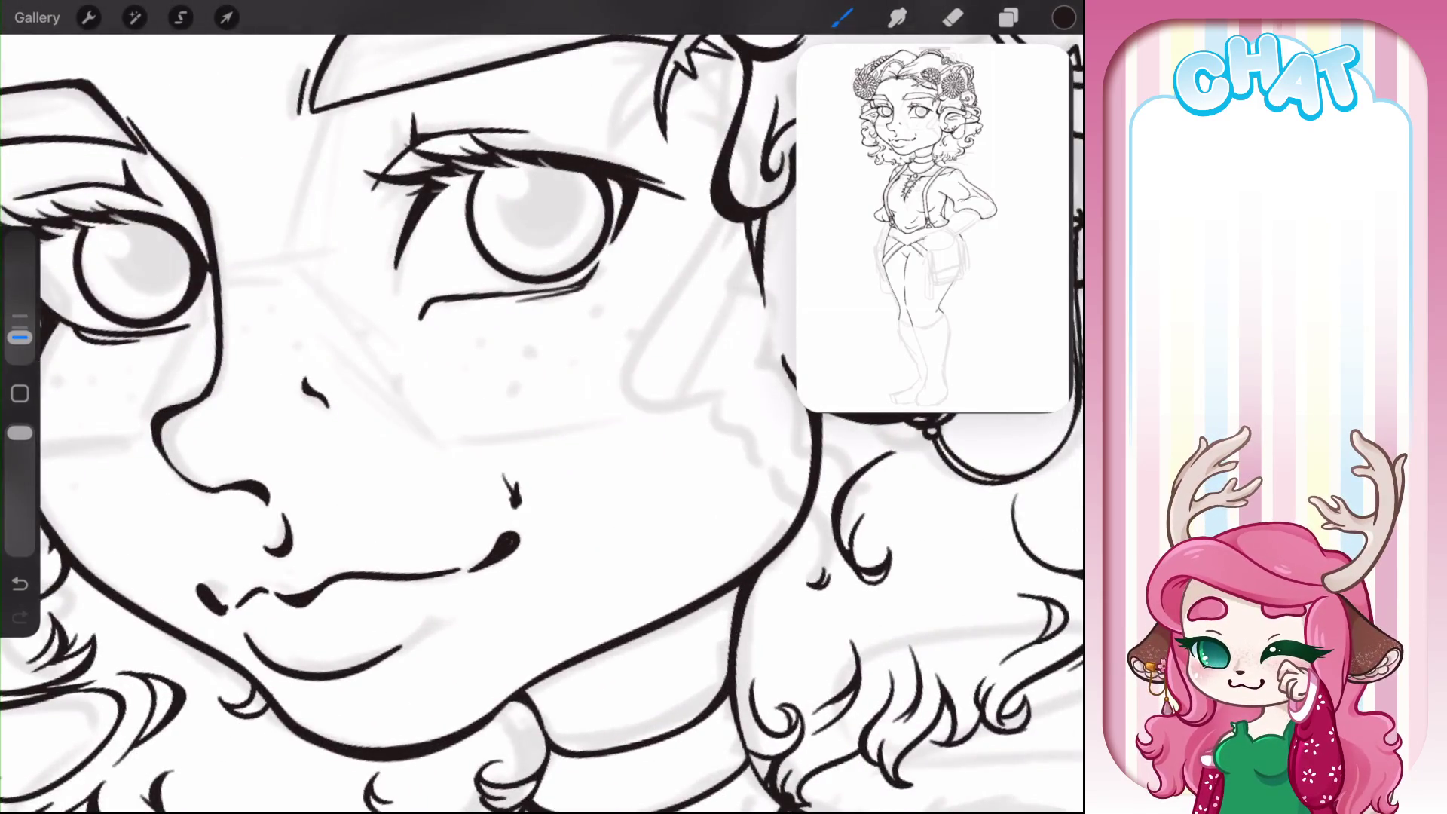
# - Switch to the Eraser and activate Layer 6, then Layer 4, in the Layers panel
pyautogui.press('e')
pyautogui.click(1009, 18)
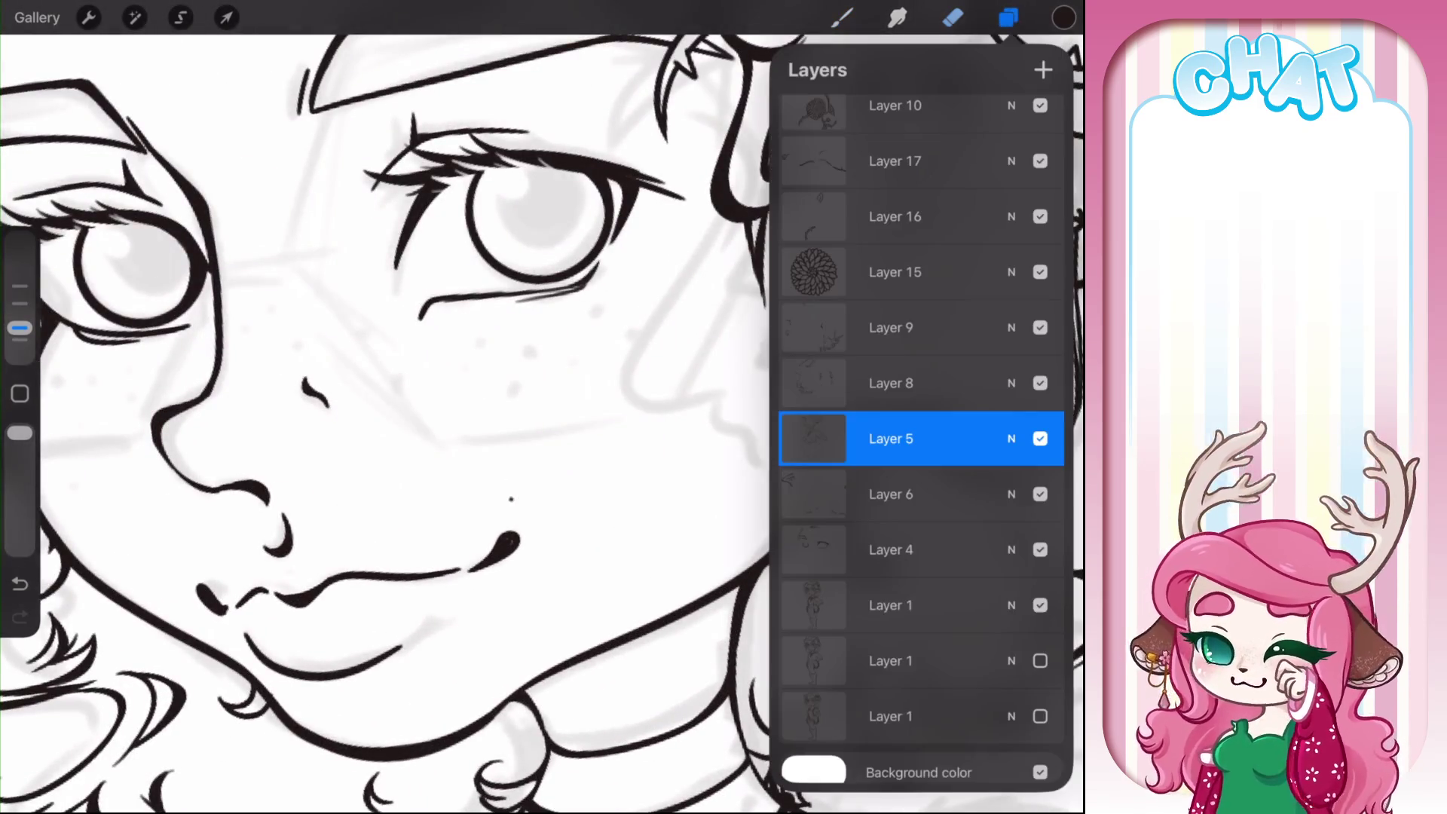
pyautogui.click(891, 494)
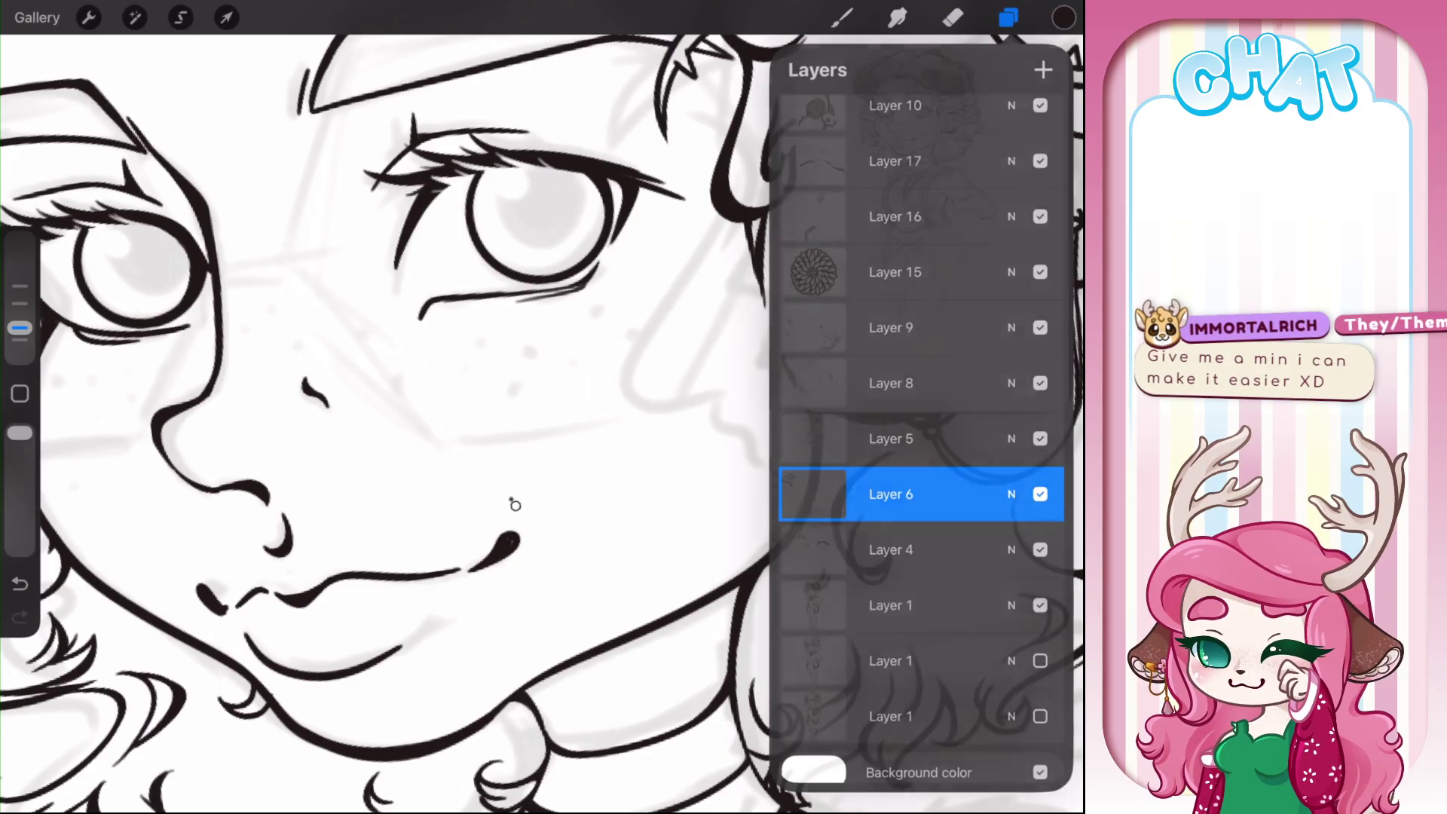
pyautogui.click(1009, 17)
pyautogui.click(1008, 18)
pyautogui.click(891, 541)
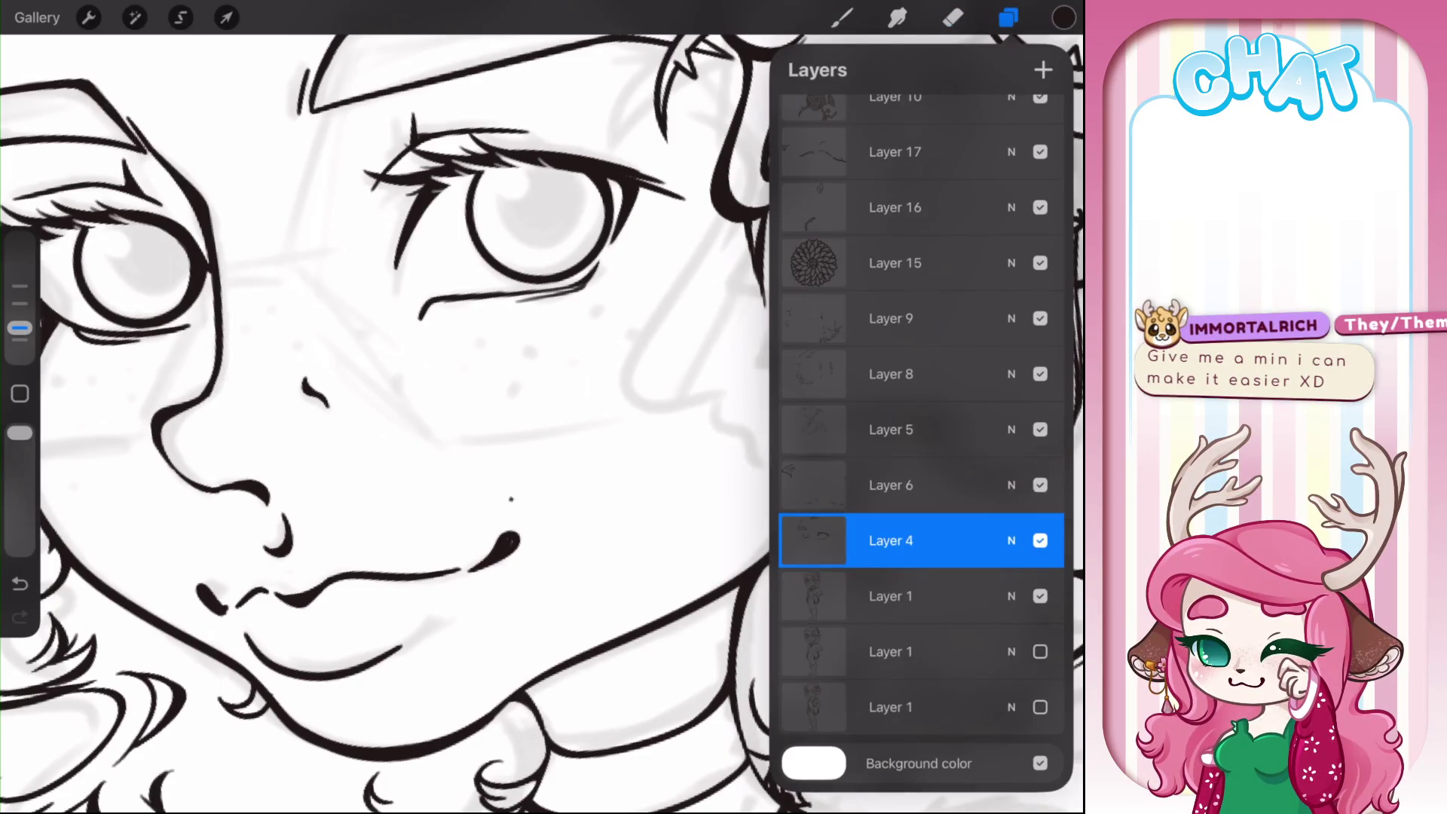
pyautogui.click(1008, 17)
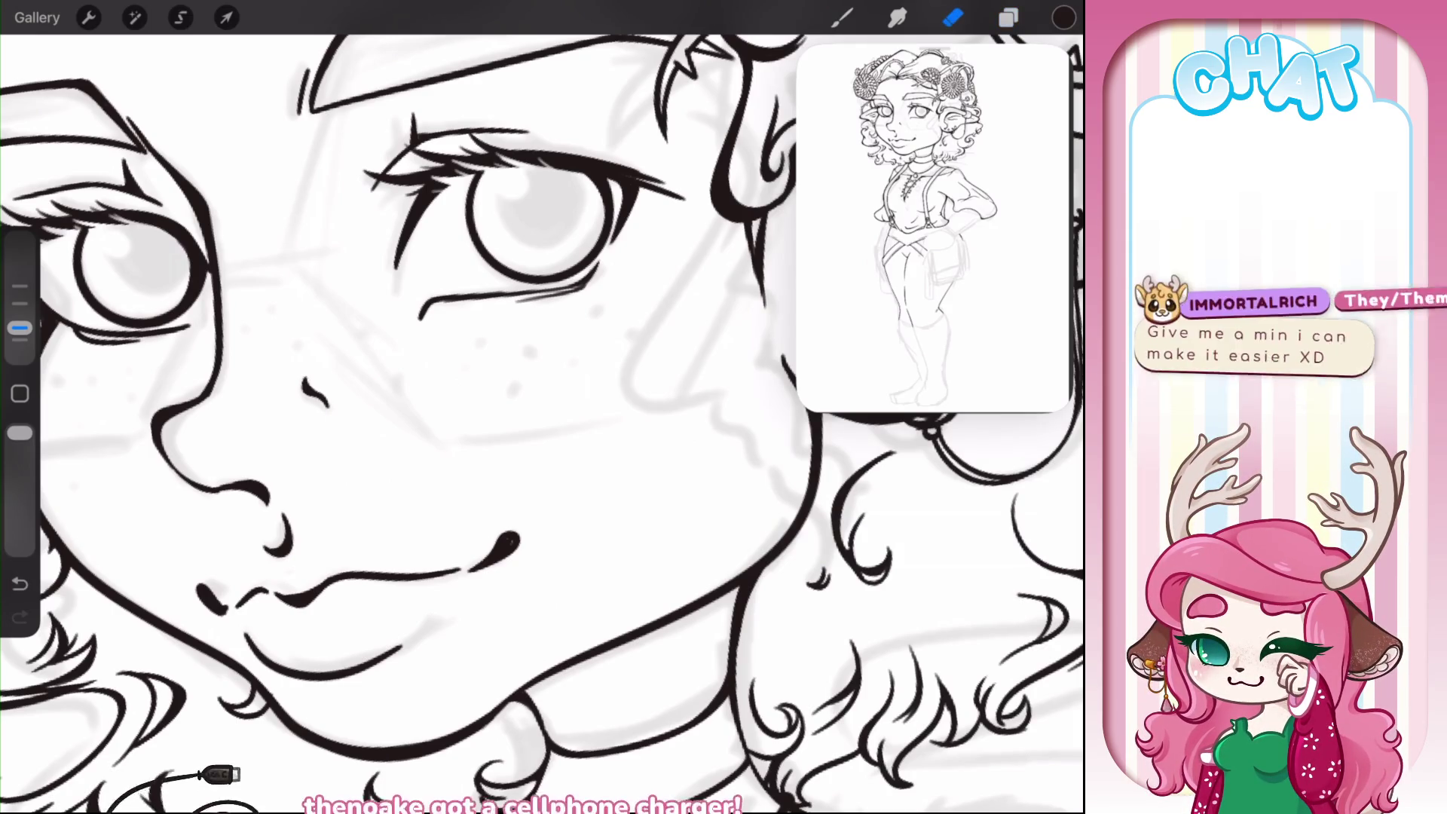
# - Recenter on the chin and mouth, return to the brush, and activate Layer 5
pyautogui.moveTo(509, 543); pyautogui.dragTo(592, 452)
pyautogui.click(842, 18)
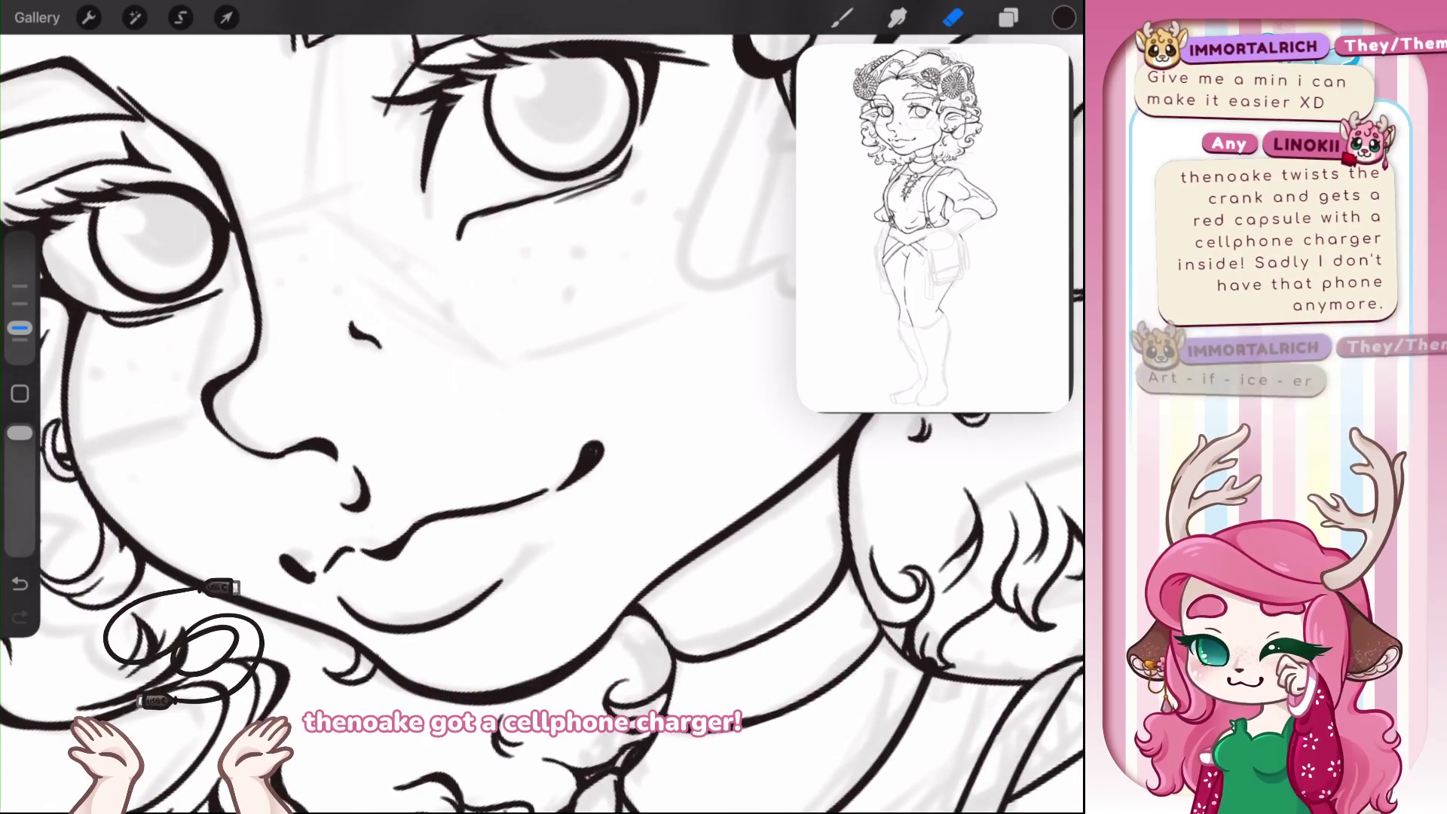
pyautogui.click(1009, 17)
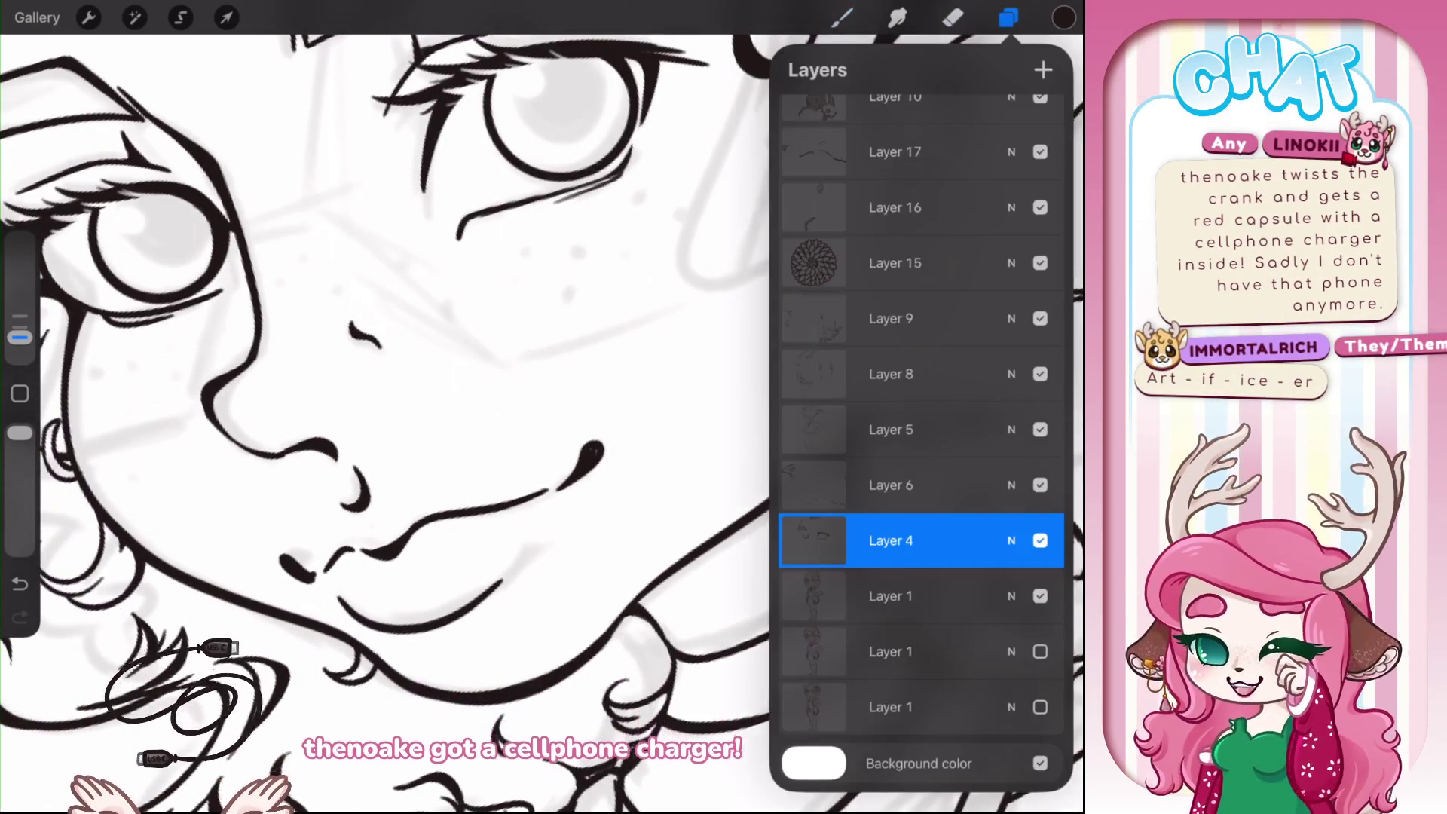
pyautogui.click(890, 429)
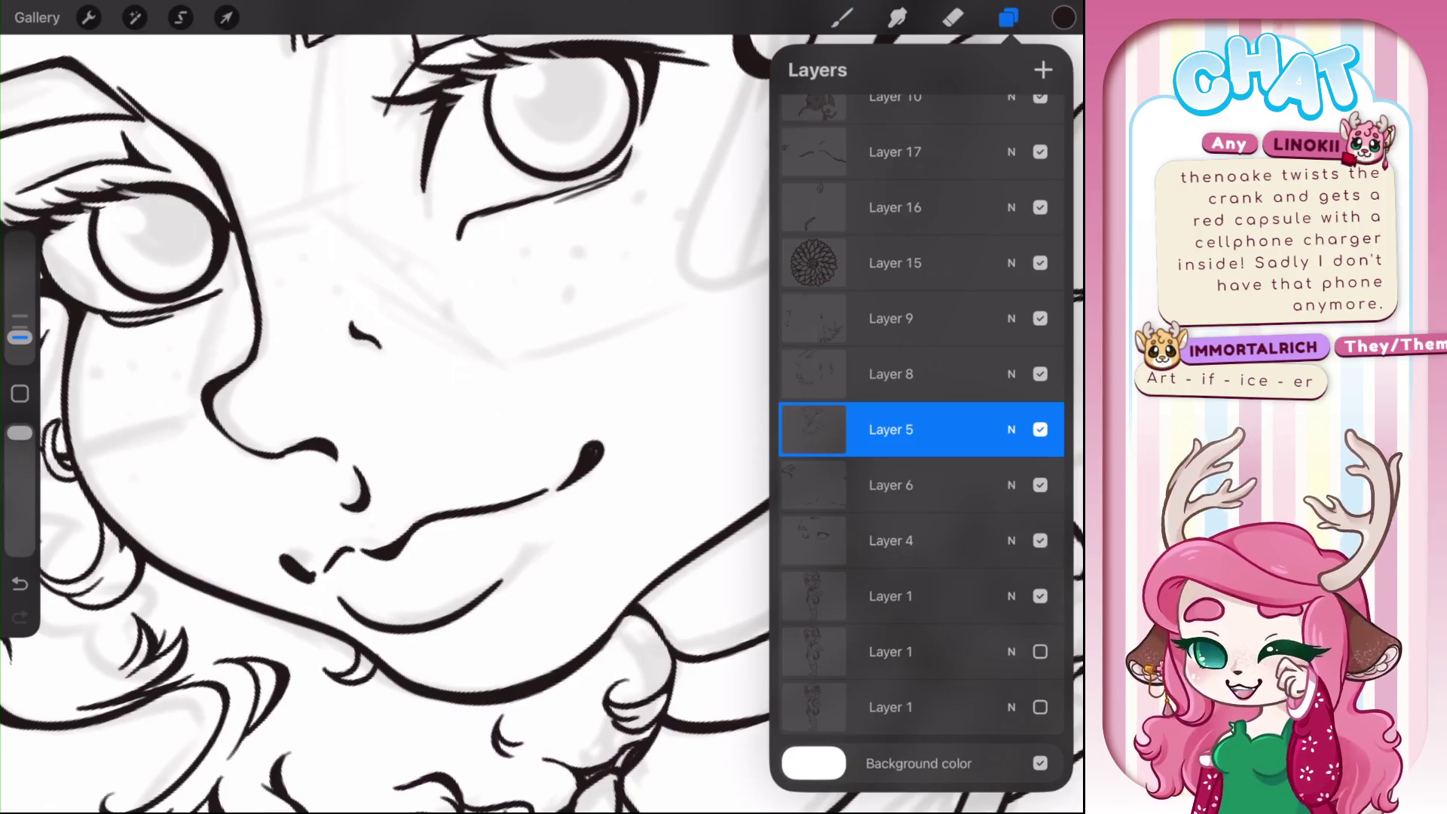
pyautogui.click(1008, 17)
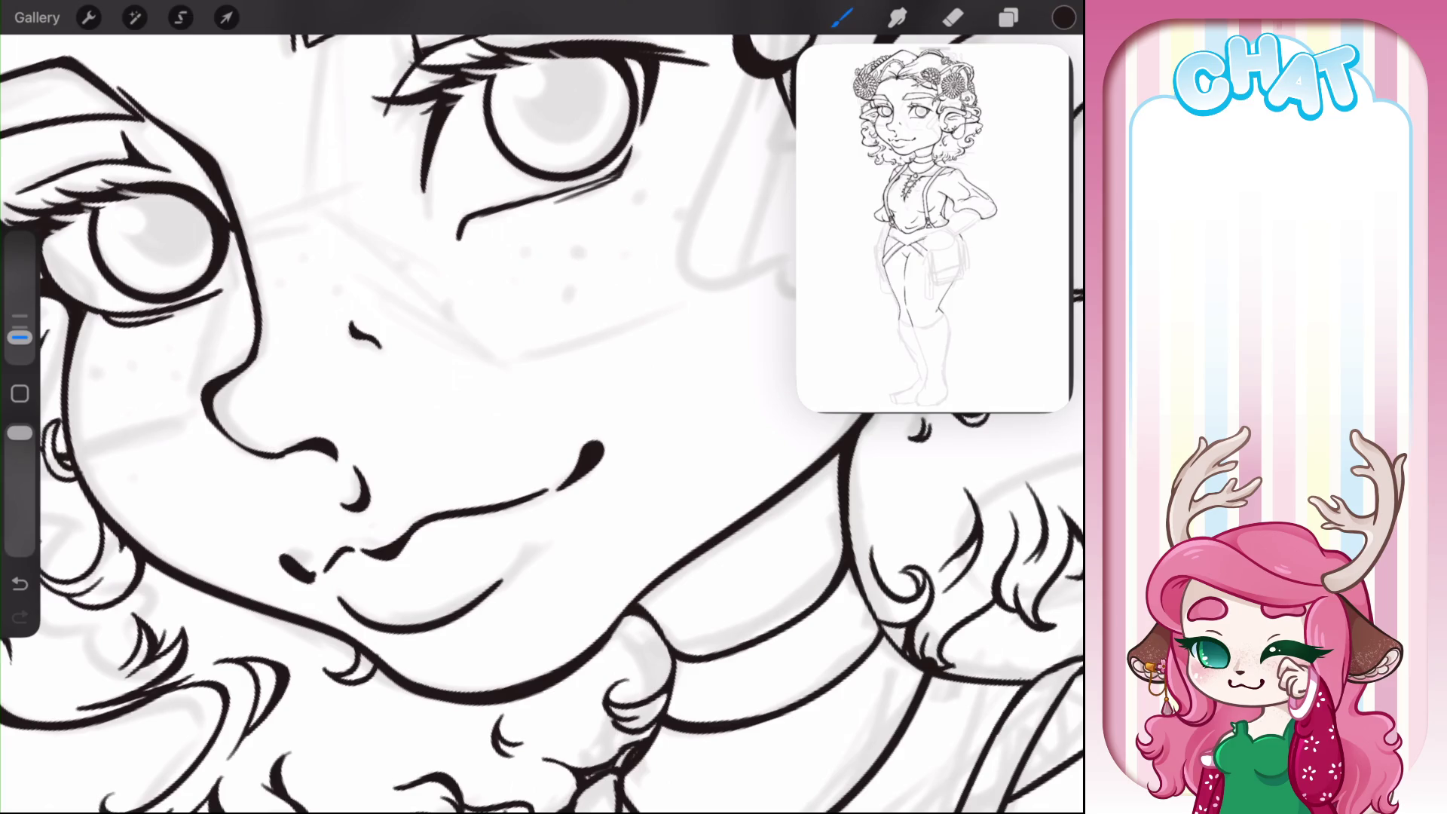
pyautogui.scroll(-5, 542, 422)
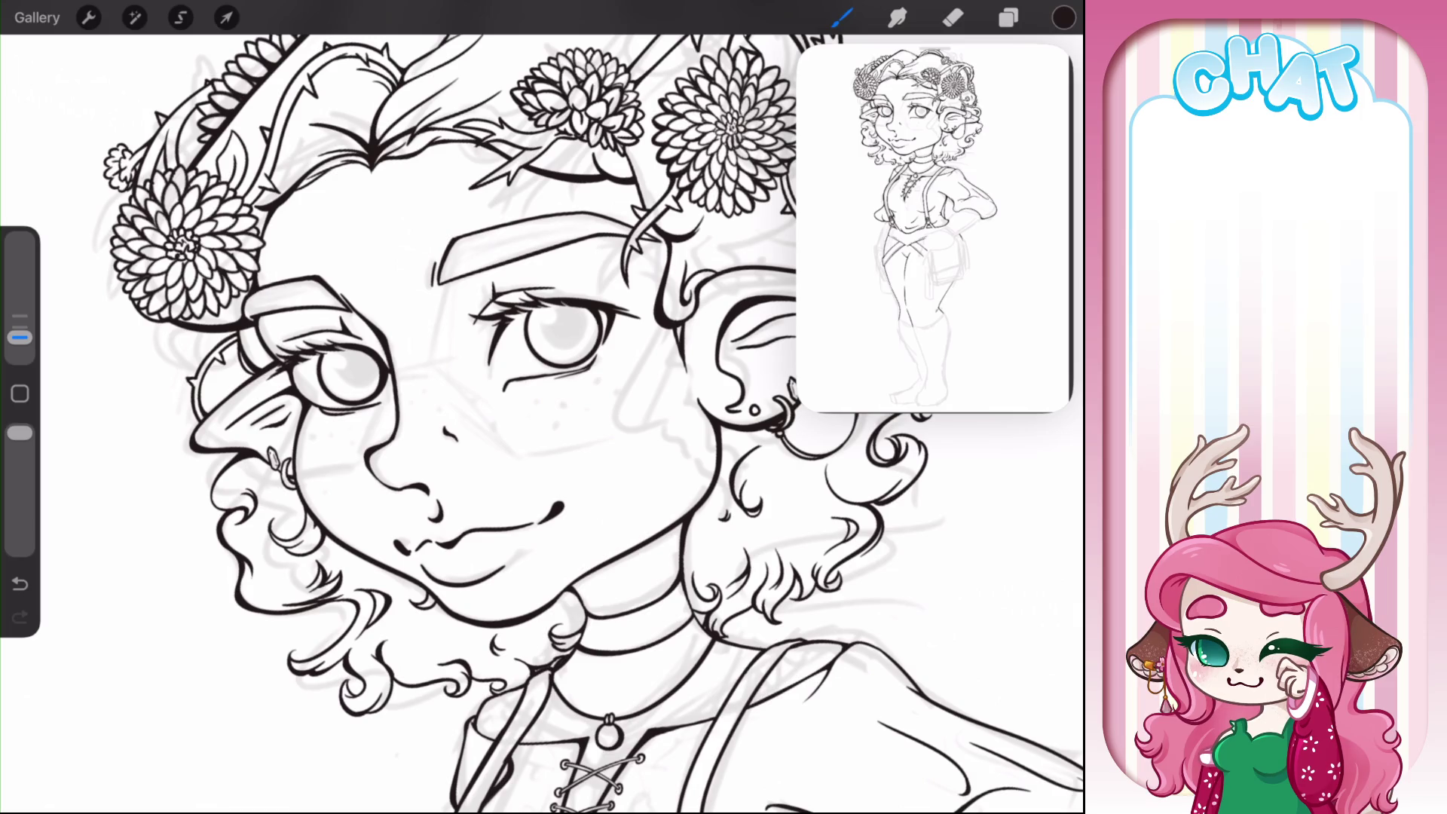
pyautogui.scroll(-5, 543, 422)
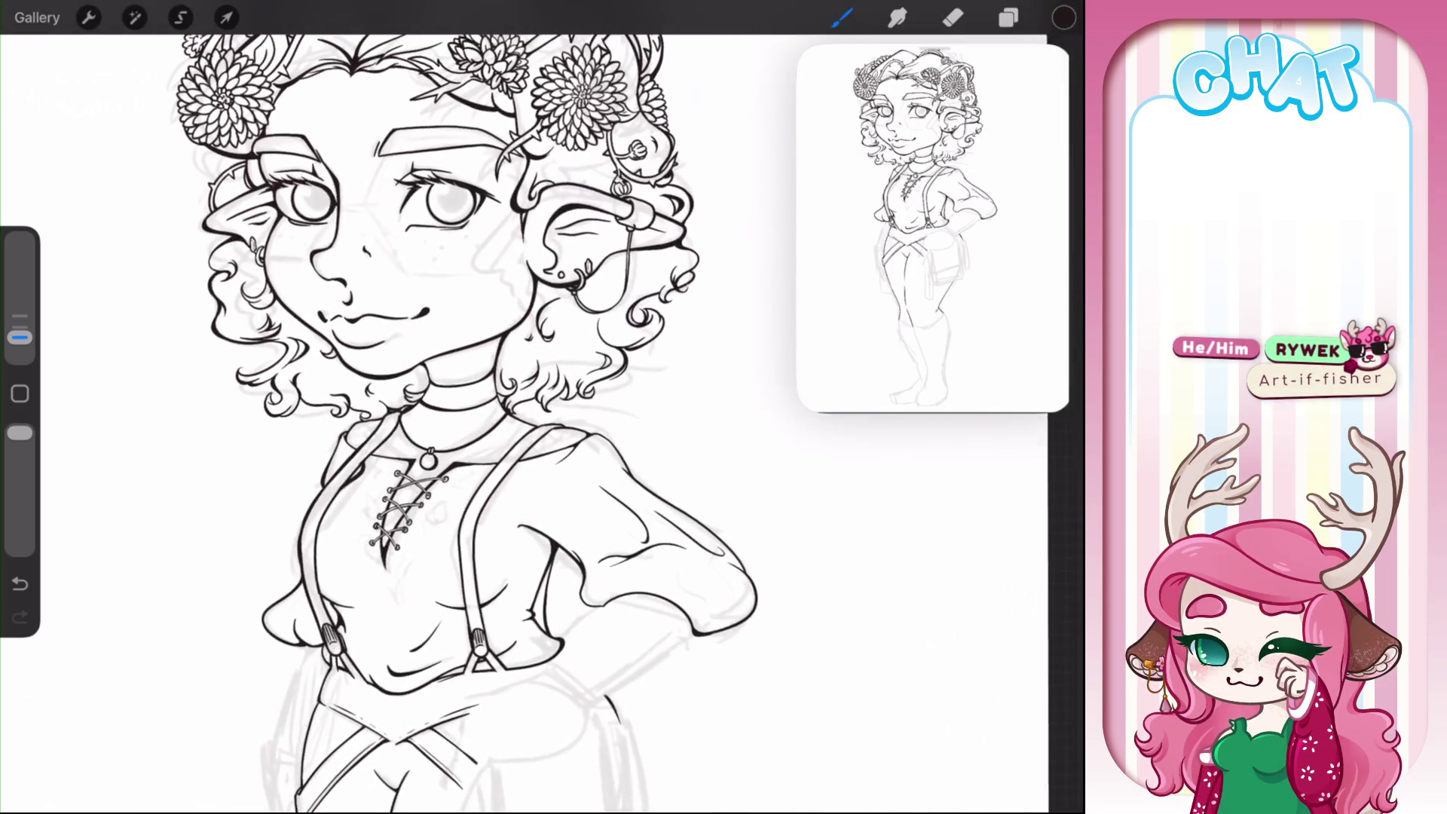
pyautogui.scroll(-5, 543, 422)
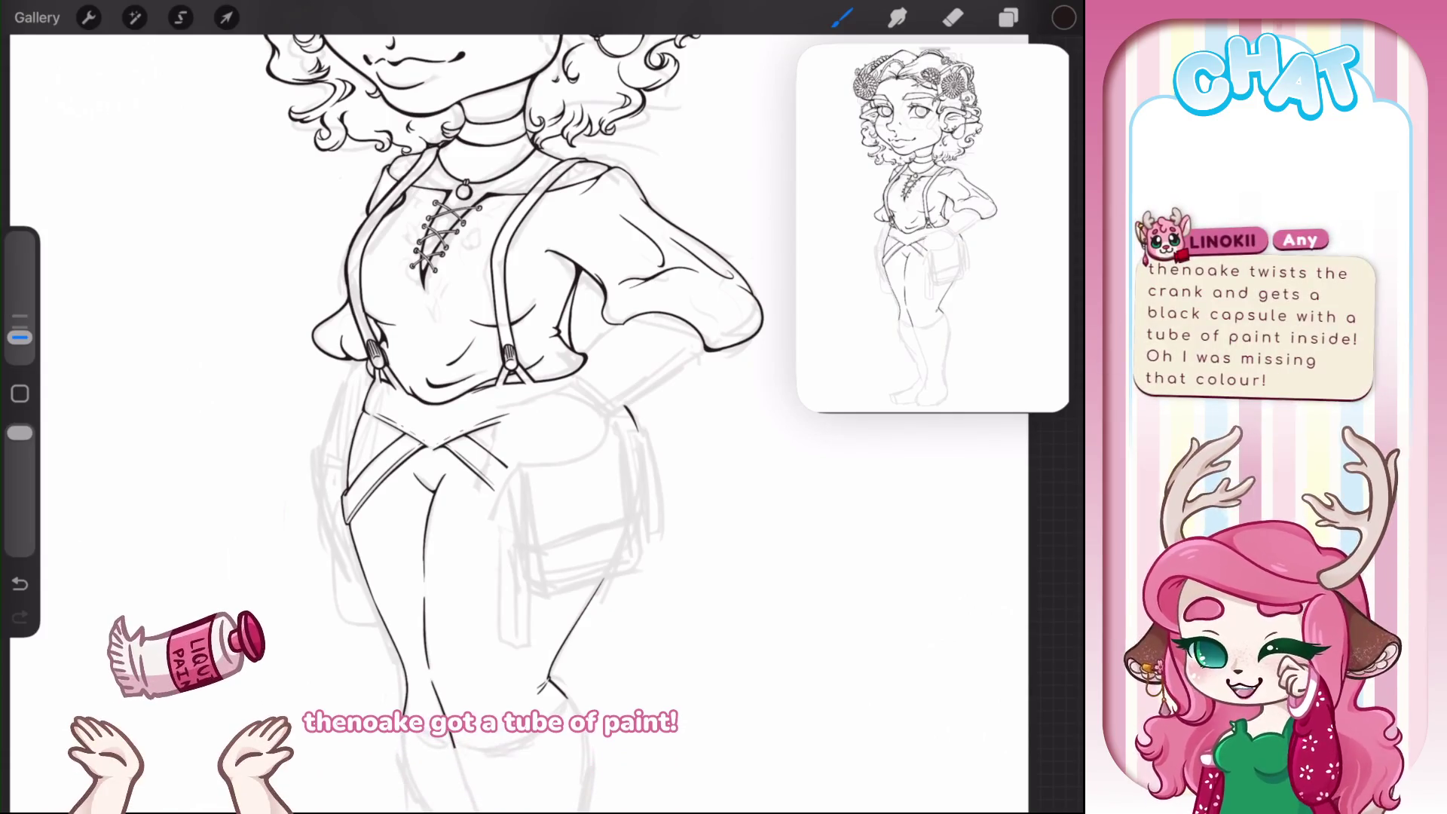
pyautogui.moveTo(688, 548)
pyautogui.mouseDown()
pyautogui.moveTo(647, 558)
pyautogui.moveTo(663, 568)
pyautogui.moveTo(698, 546)
pyautogui.mouseUp()
pyautogui.click(953, 18)
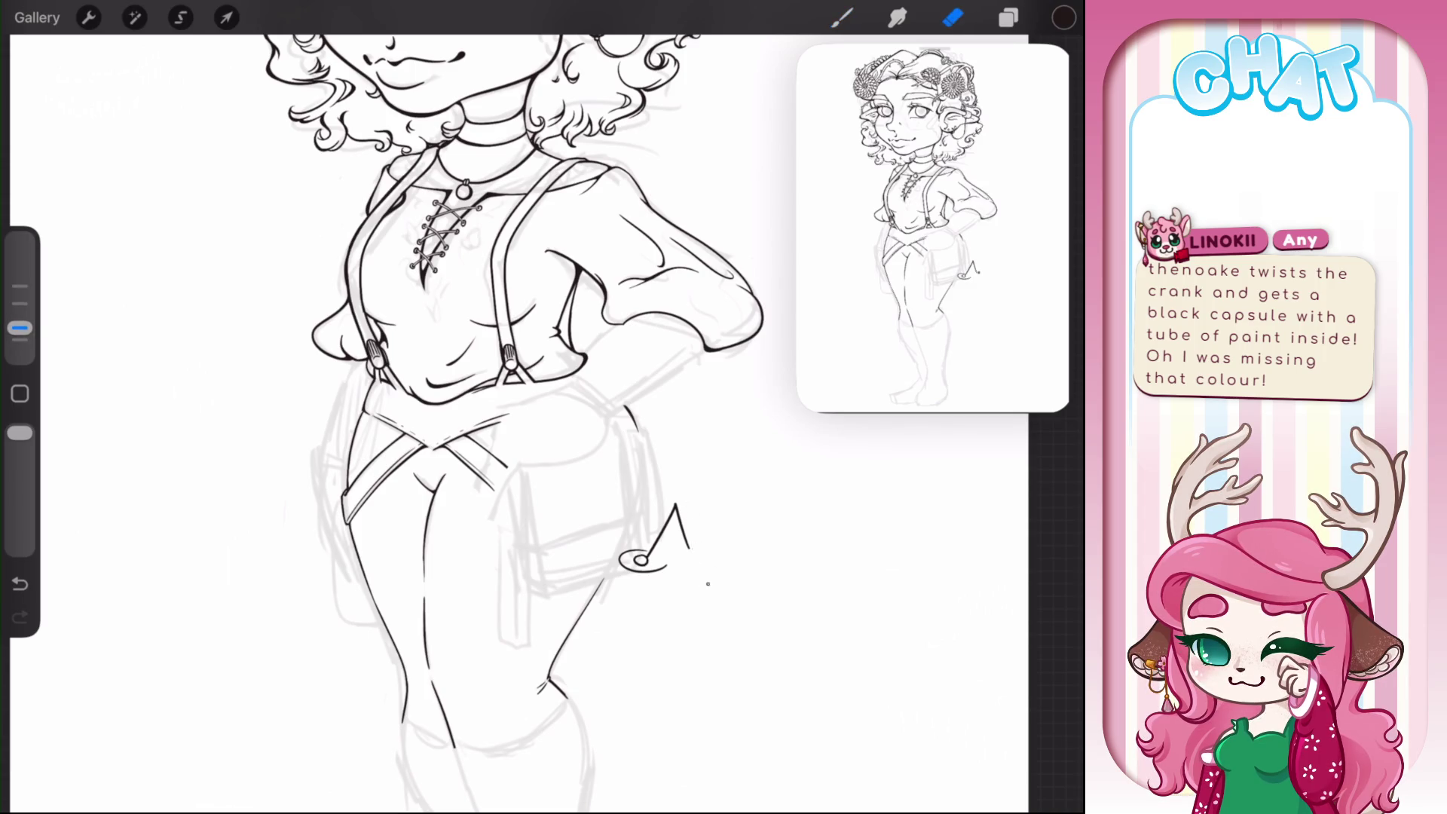
pyautogui.moveTo(20, 328); pyautogui.dragTo(19, 303)
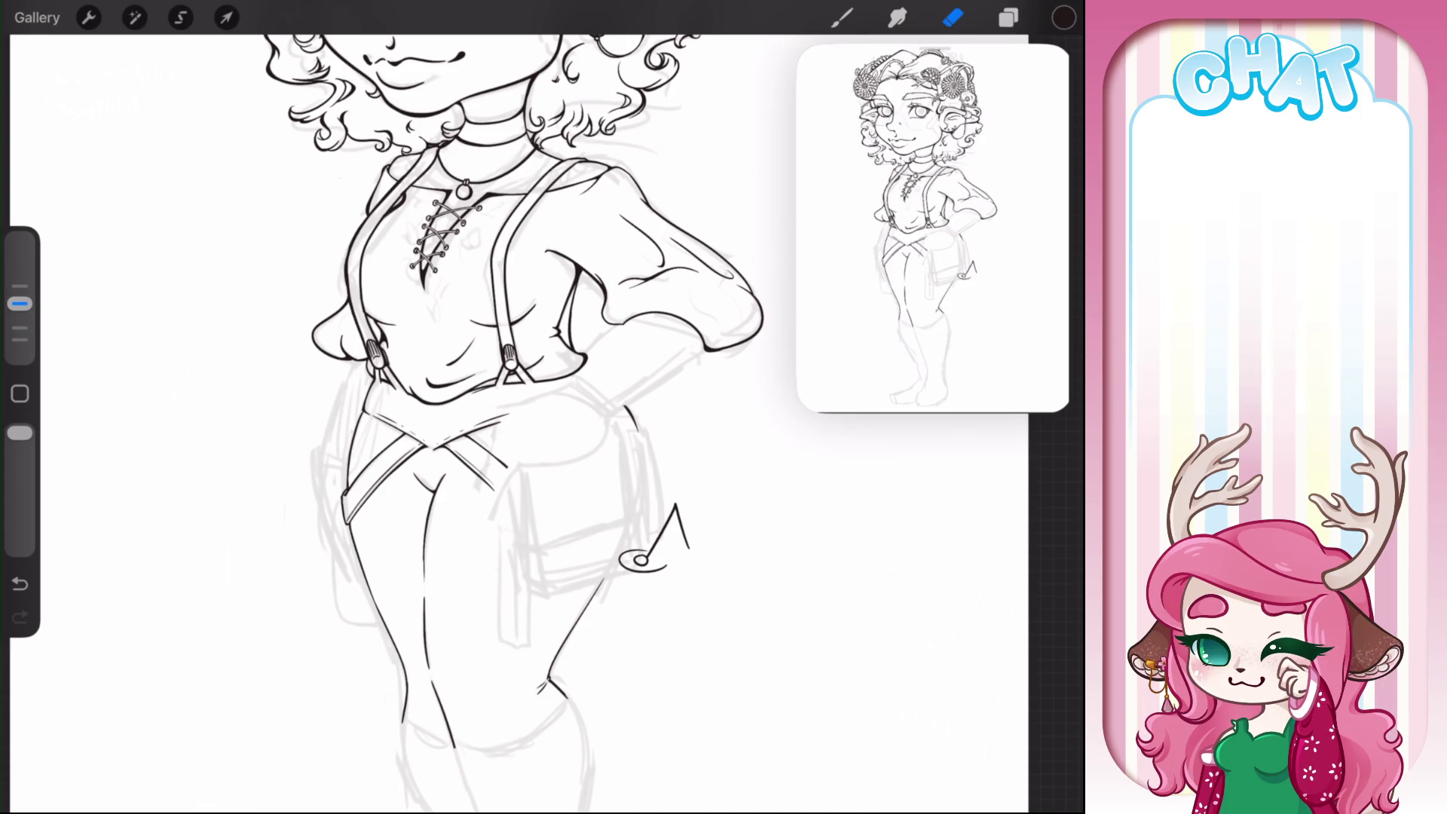
pyautogui.moveTo(688, 546)
pyautogui.mouseDown()
pyautogui.moveTo(663, 500)
pyautogui.moveTo(673, 600)
pyautogui.moveTo(623, 560)
pyautogui.mouseUp()
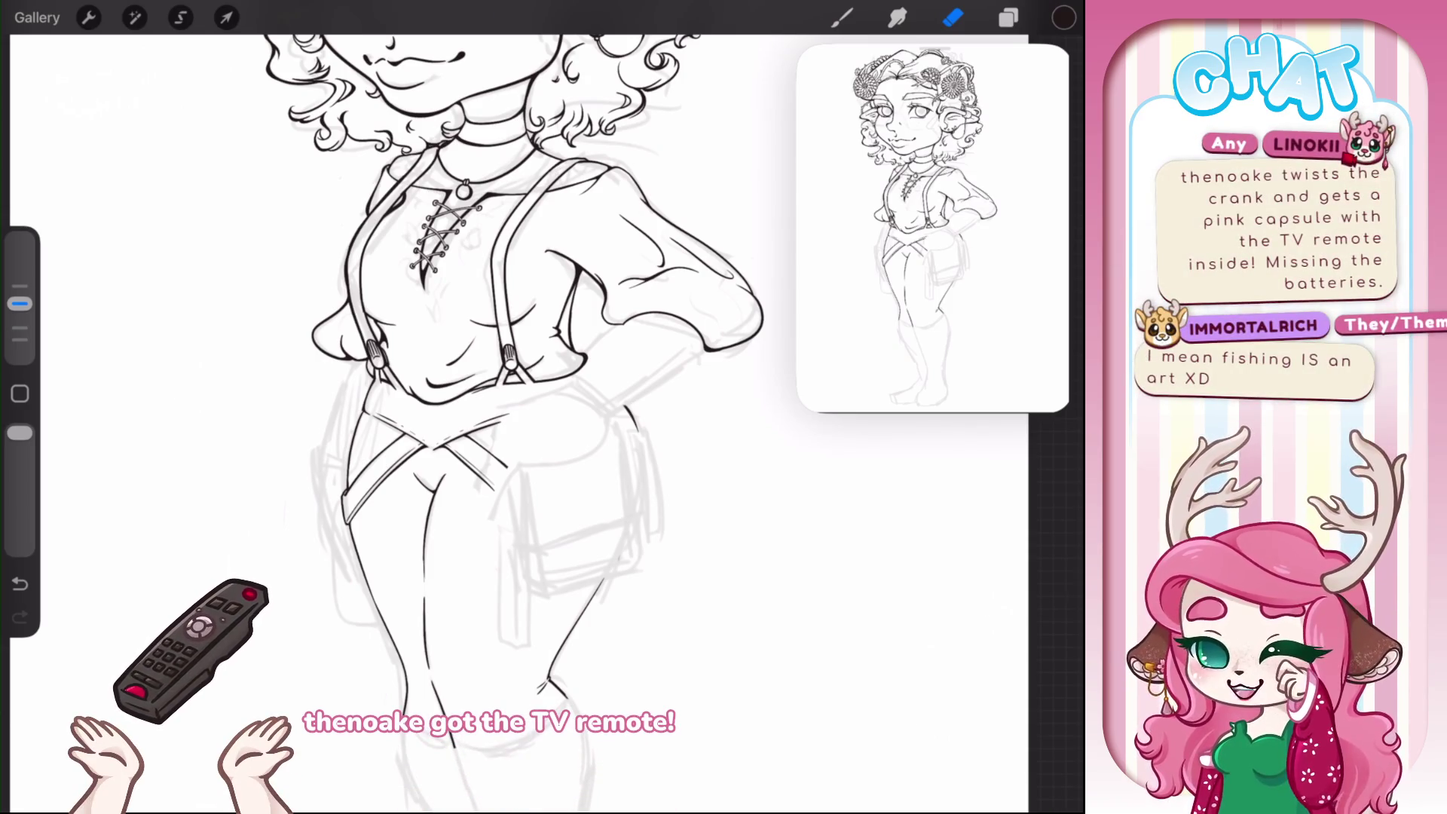
pyautogui.press('b')
pyautogui.scroll(5, 452, 422)
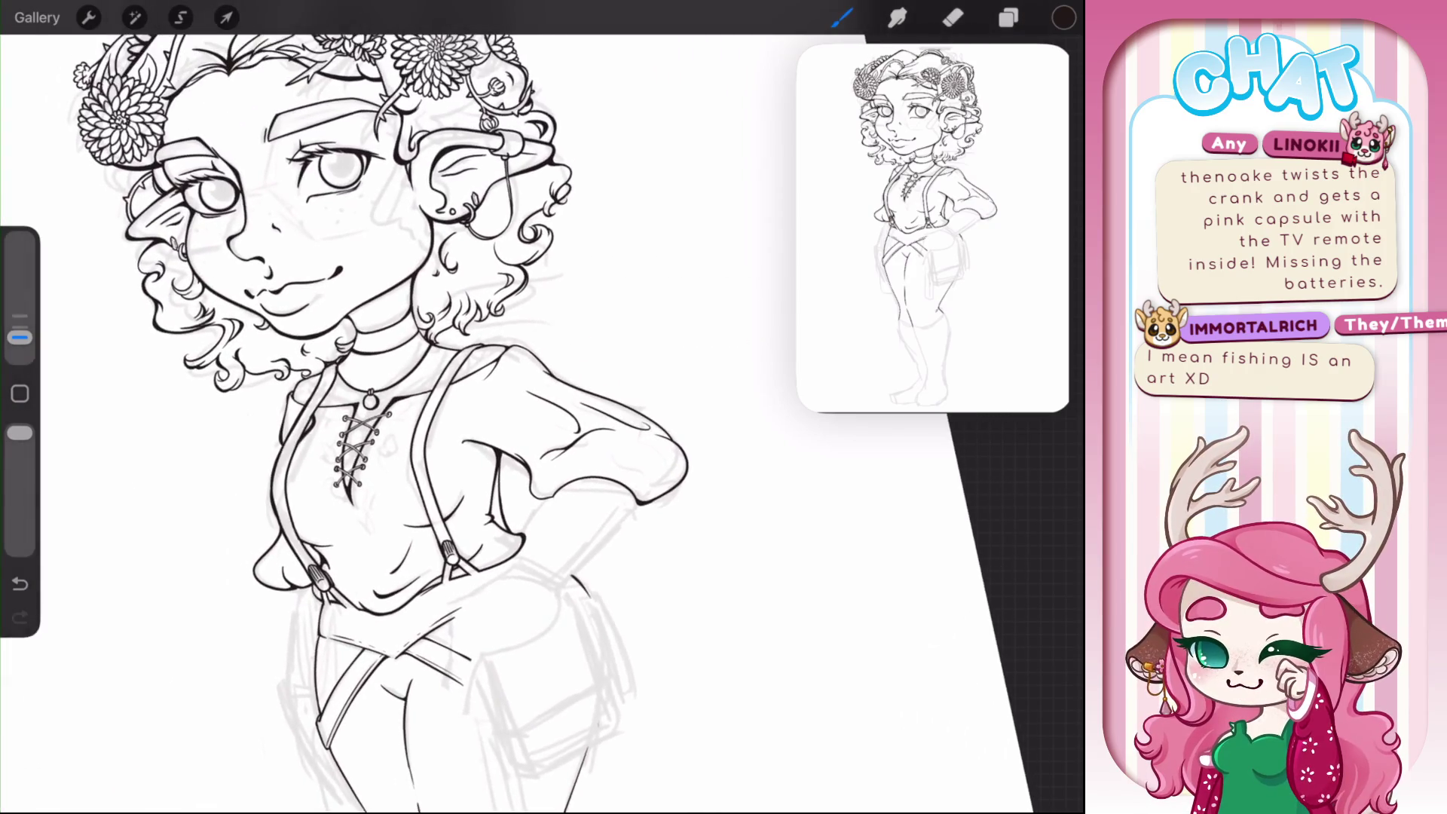
pyautogui.scroll(3, 528, 407)
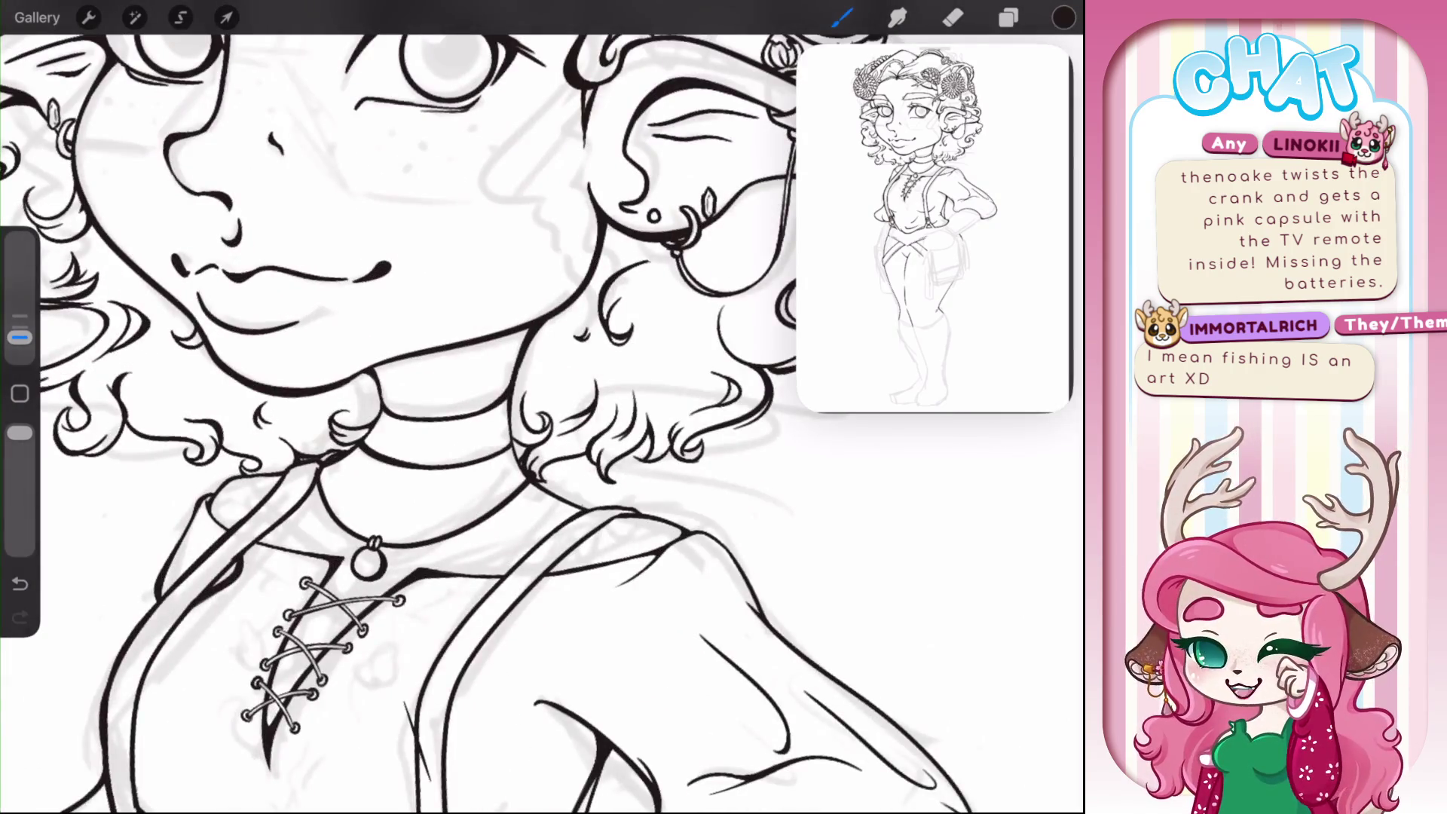
pyautogui.scroll(3, 528, 407)
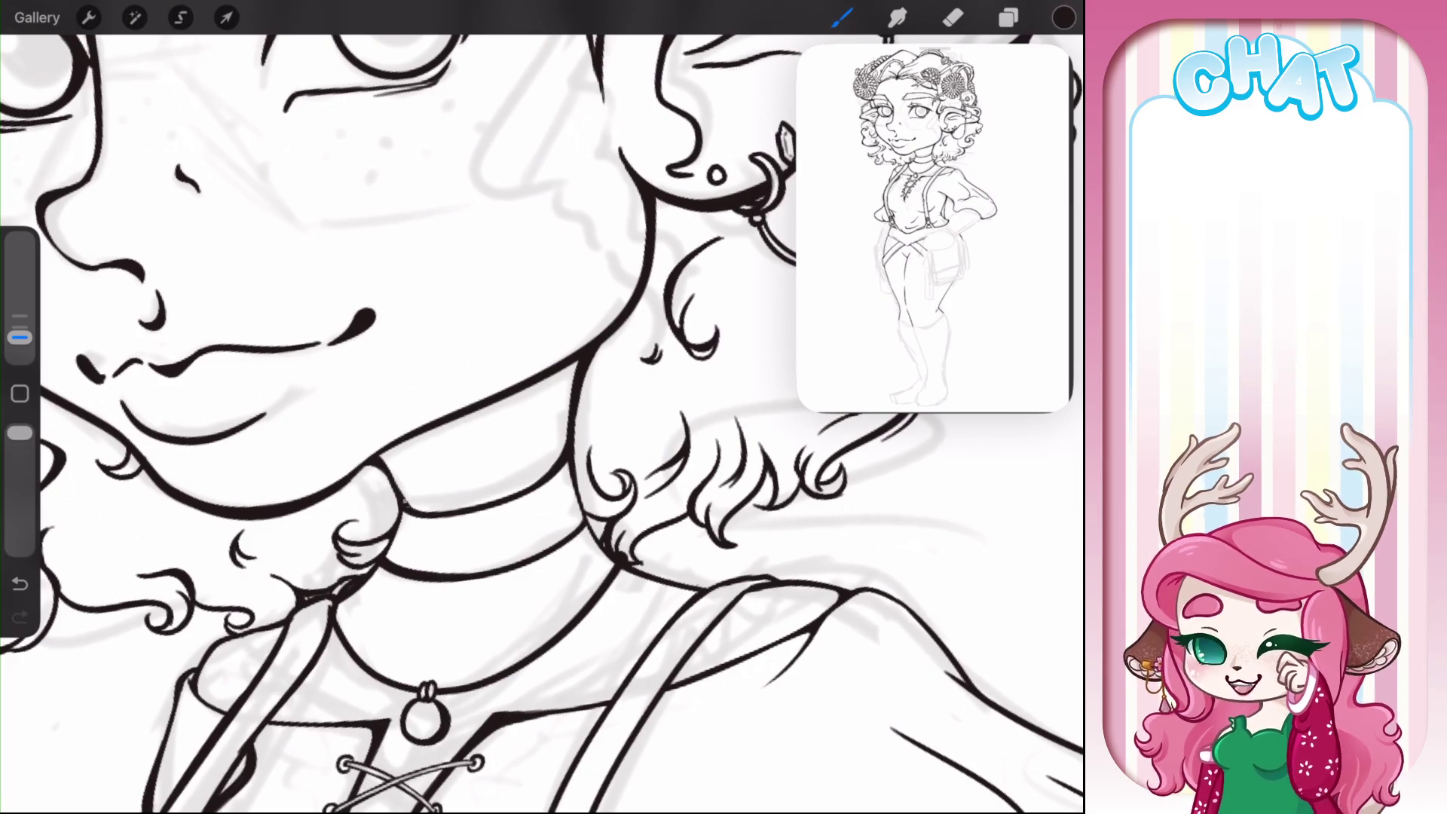
pyautogui.scroll(-5, 543, 419)
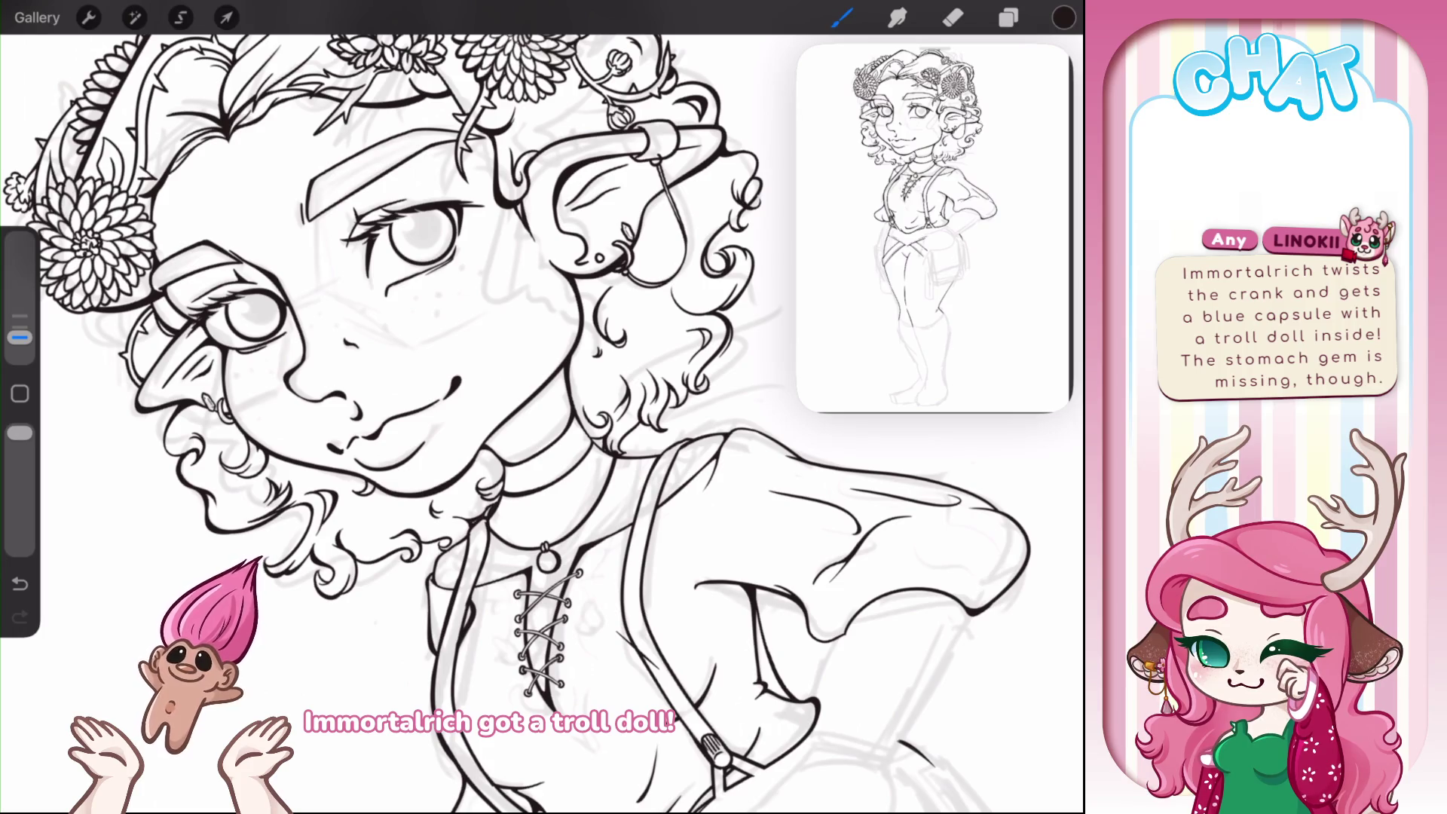
pyautogui.scroll(-5, 527, 422)
pyautogui.scroll(-2, 528, 422)
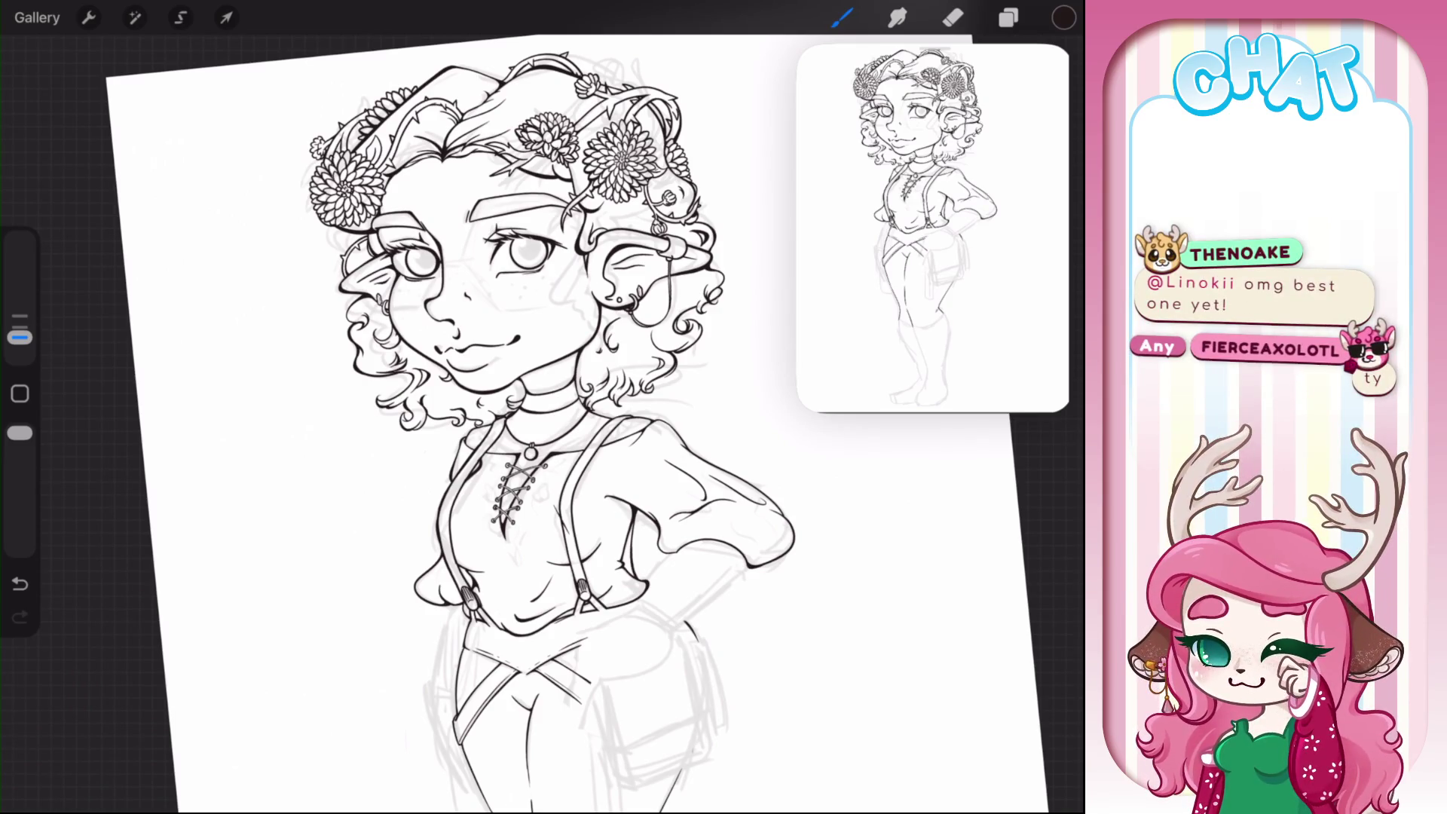
# - Ink a short line along the shirt by the suspender and erase its overshooting tail
pyautogui.scroll(5, 754, 648)
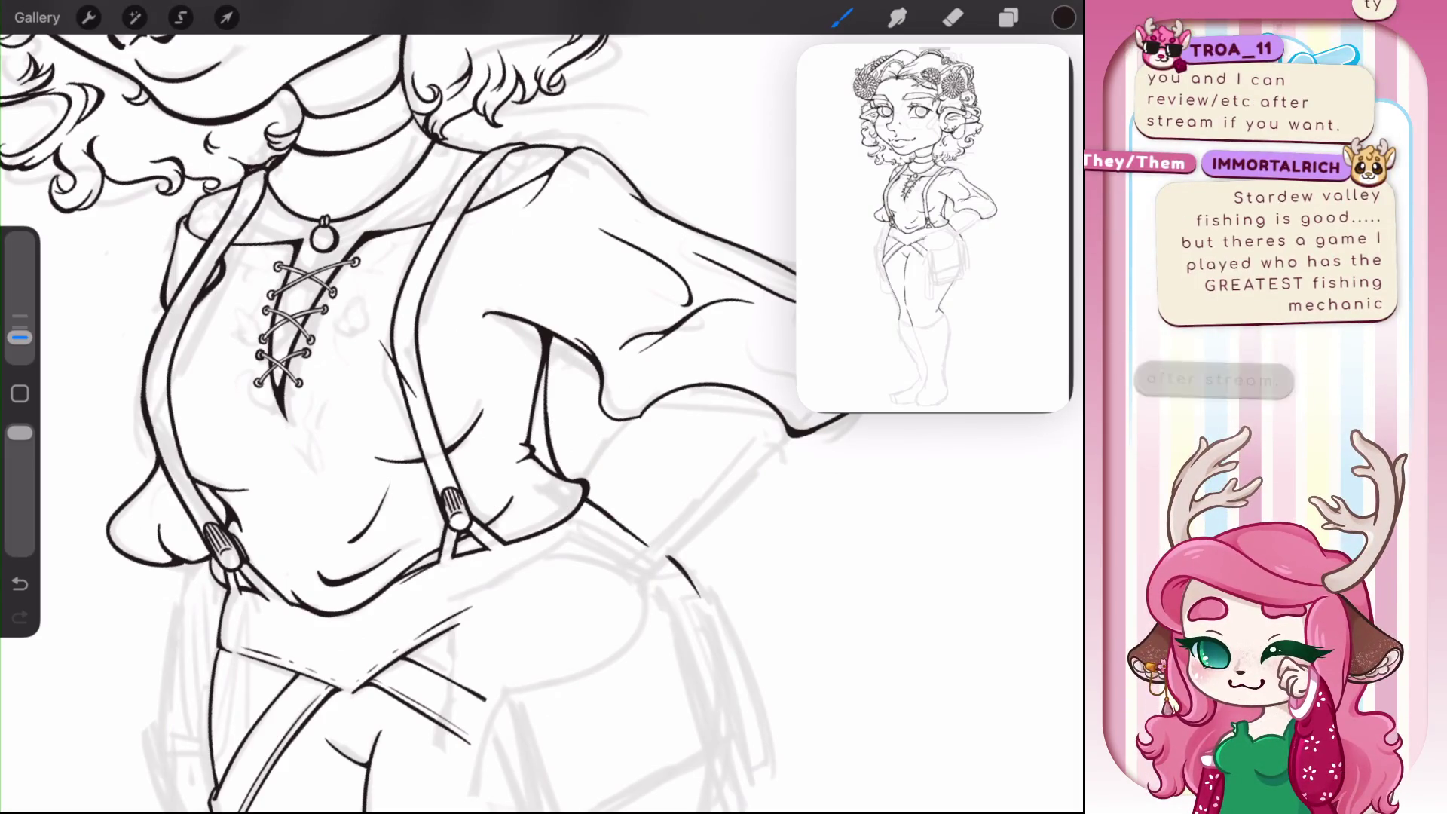
pyautogui.click(953, 18)
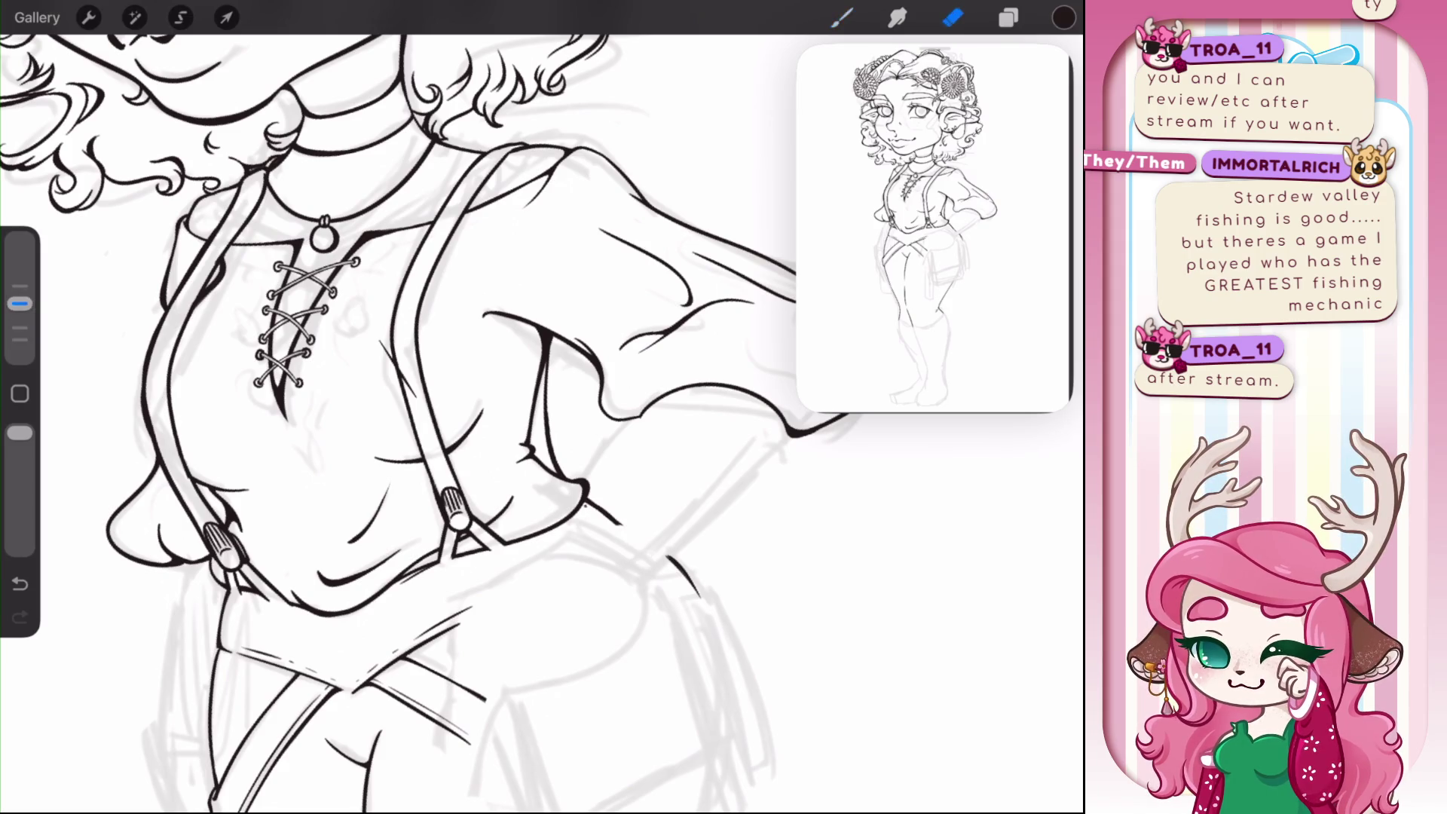
pyautogui.click(842, 17)
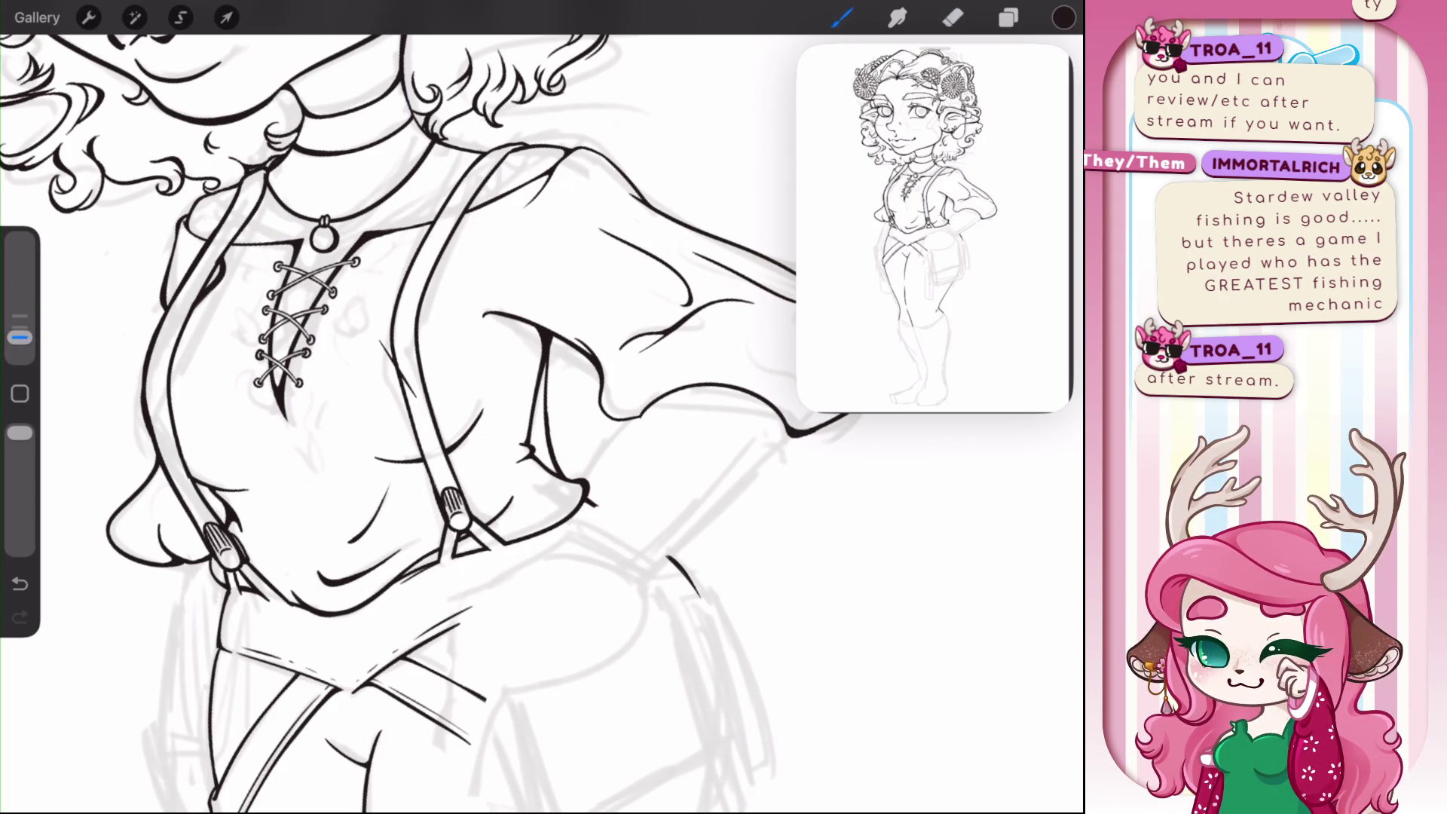
pyautogui.moveTo(582, 499)
pyautogui.mouseDown()
pyautogui.moveTo(640, 542)
pyautogui.moveTo(611, 540)
pyautogui.moveTo(596, 507)
pyautogui.mouseUp()
pyautogui.click(953, 18)
pyautogui.hscroll(-3, 400, 422)
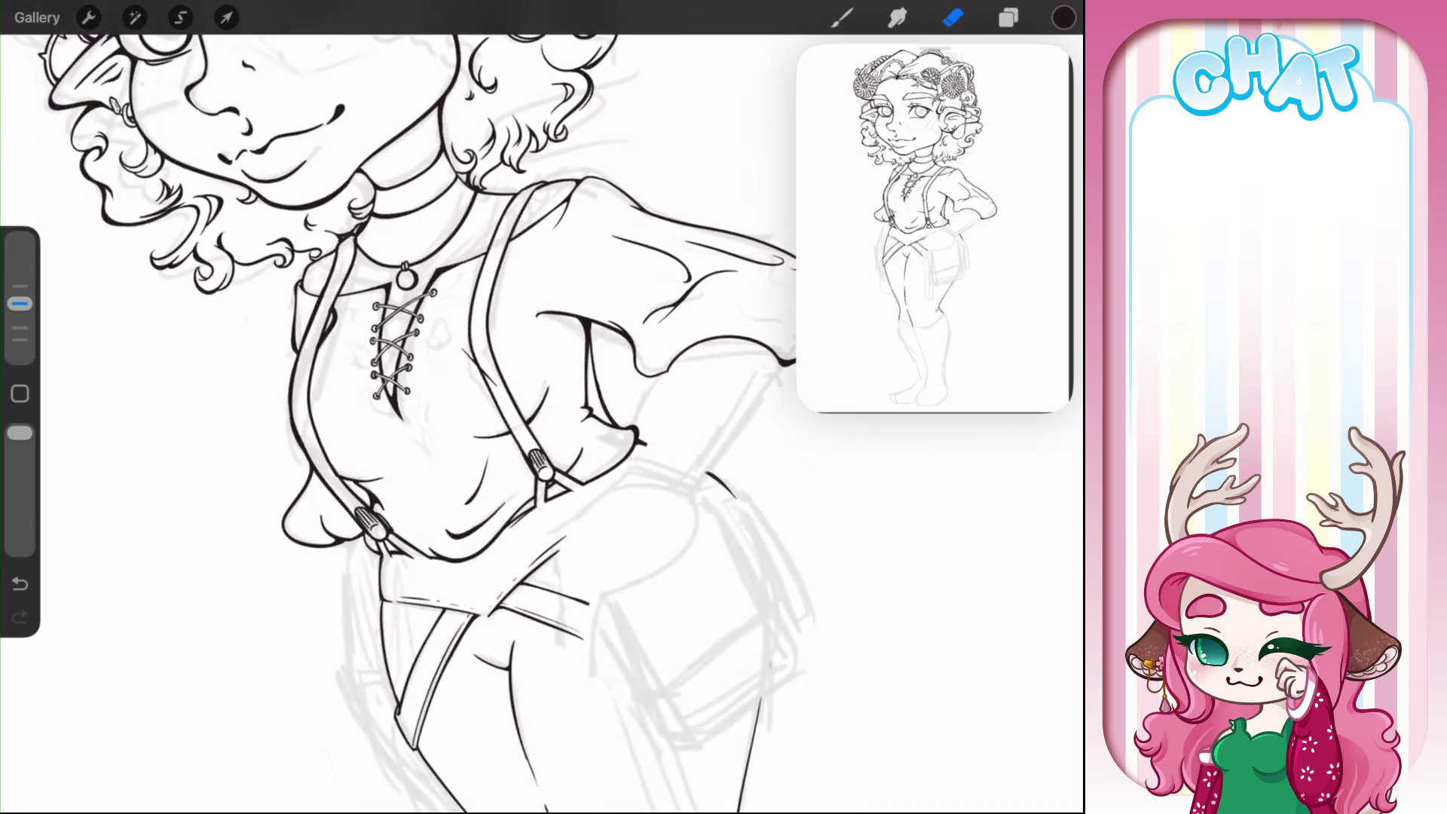
pyautogui.press('b')
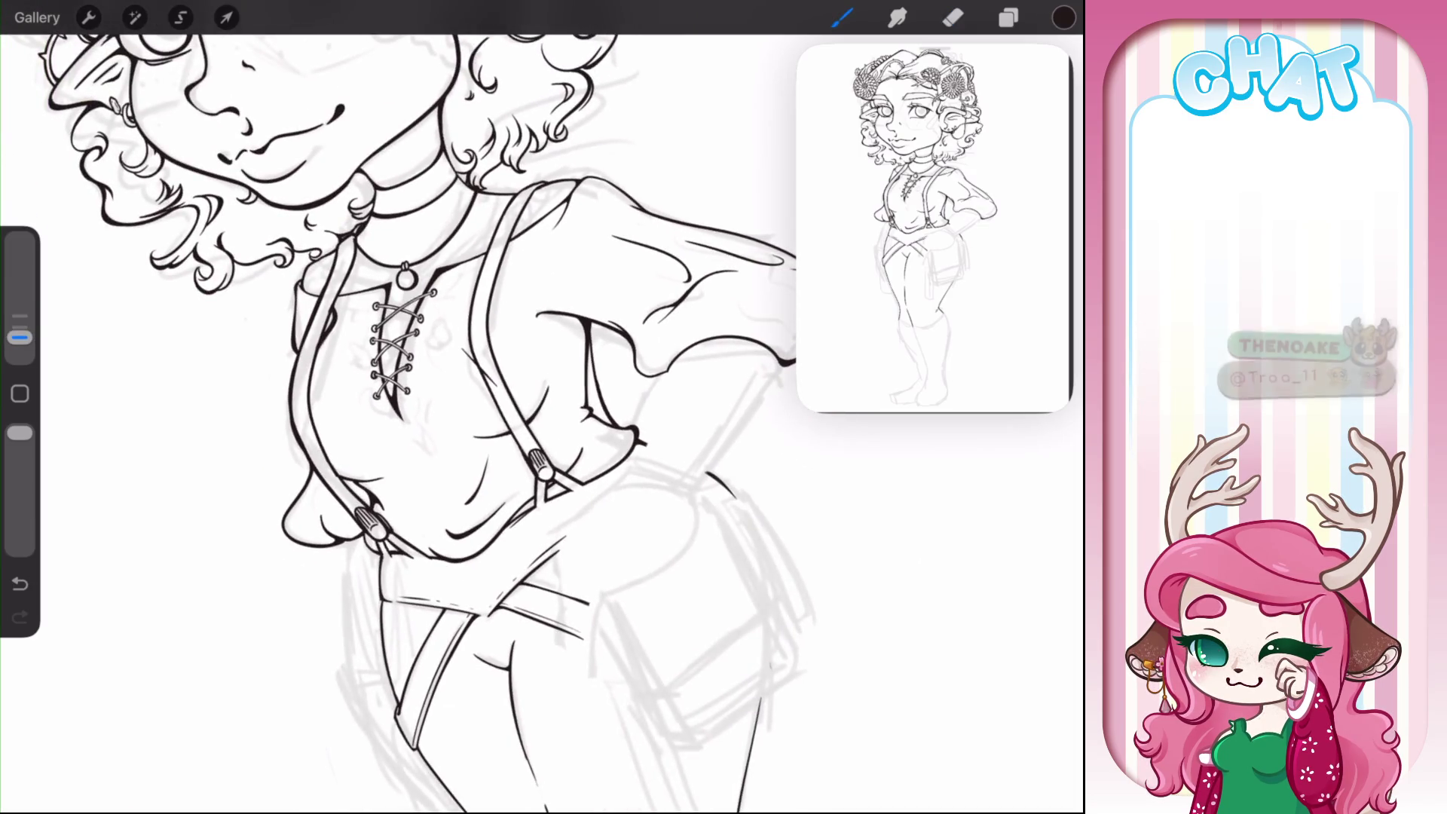
pyautogui.scroll(3, 400, 422)
# - Ink the sleeve and forearm outlines, redrawing undone strokes at steeper angles and thickening the forearm
pyautogui.moveTo(435, 554); pyautogui.dragTo(538, 395)
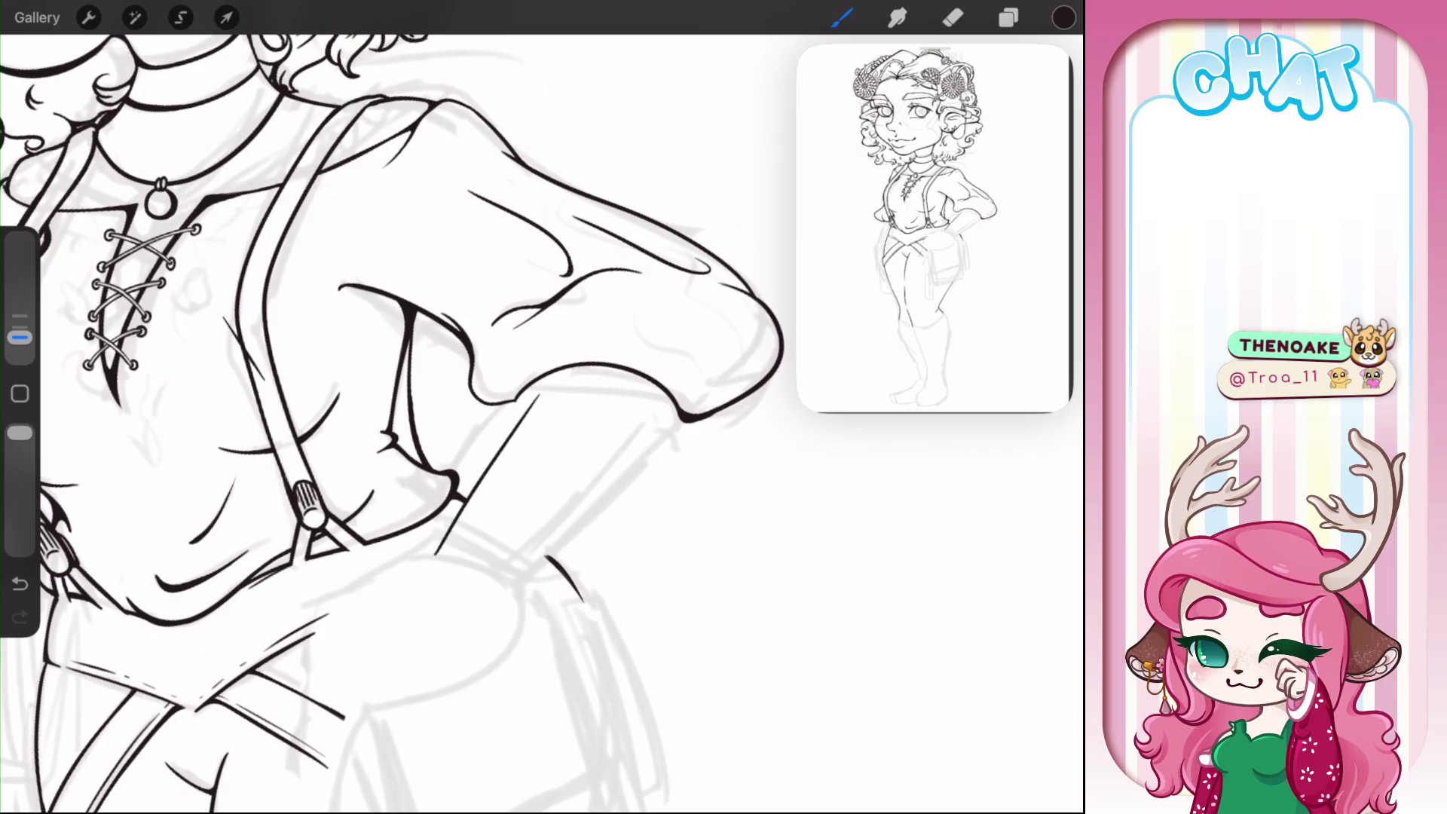
pyautogui.hotkey('ctrl', 'z')
pyautogui.moveTo(432, 554); pyautogui.dragTo(520, 393)
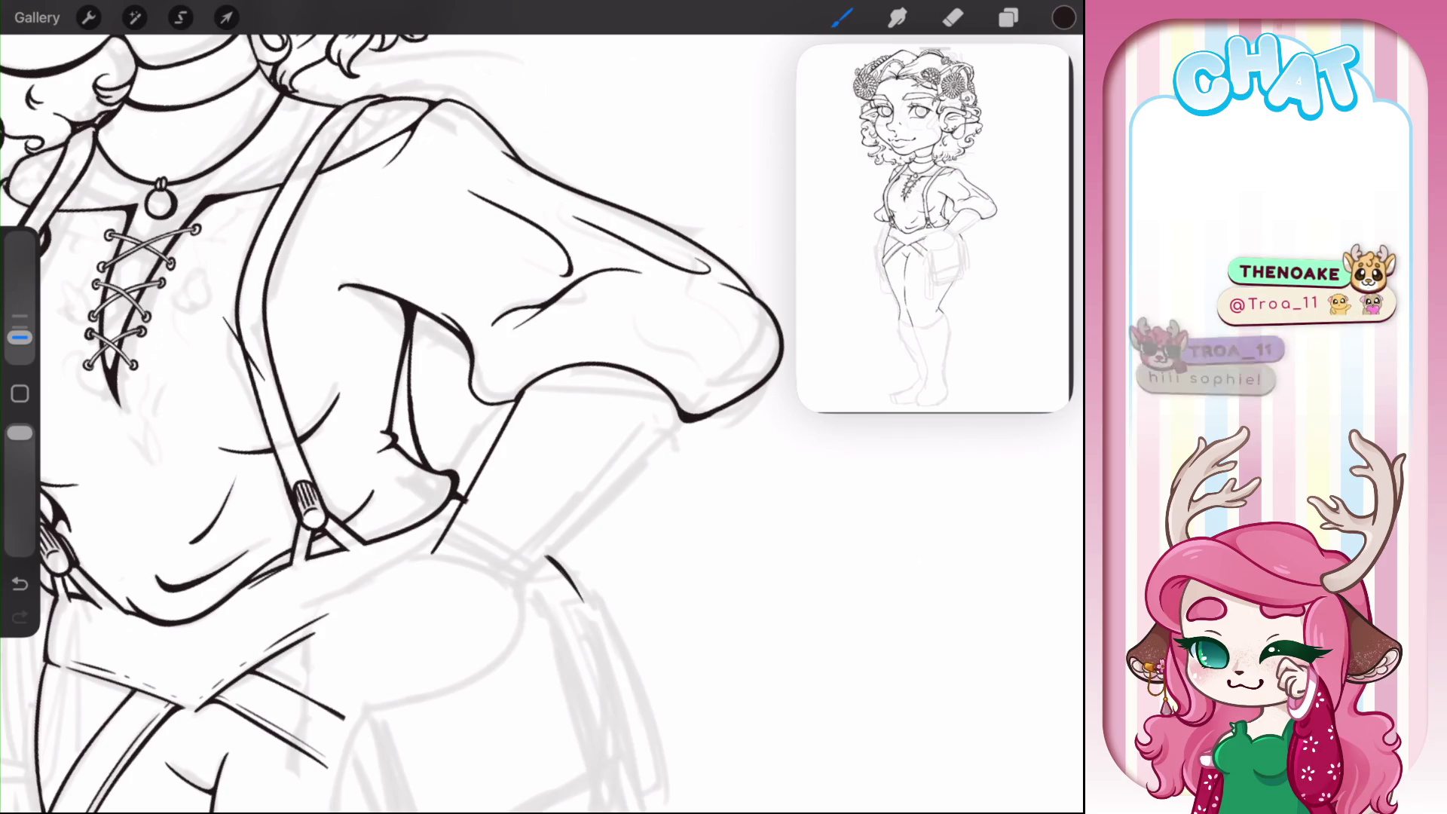
pyautogui.moveTo(519, 585)
pyautogui.mouseDown()
pyautogui.moveTo(687, 420)
pyautogui.moveTo(643, 469)
pyautogui.mouseUp()
pyautogui.scroll(5, 392, 423)
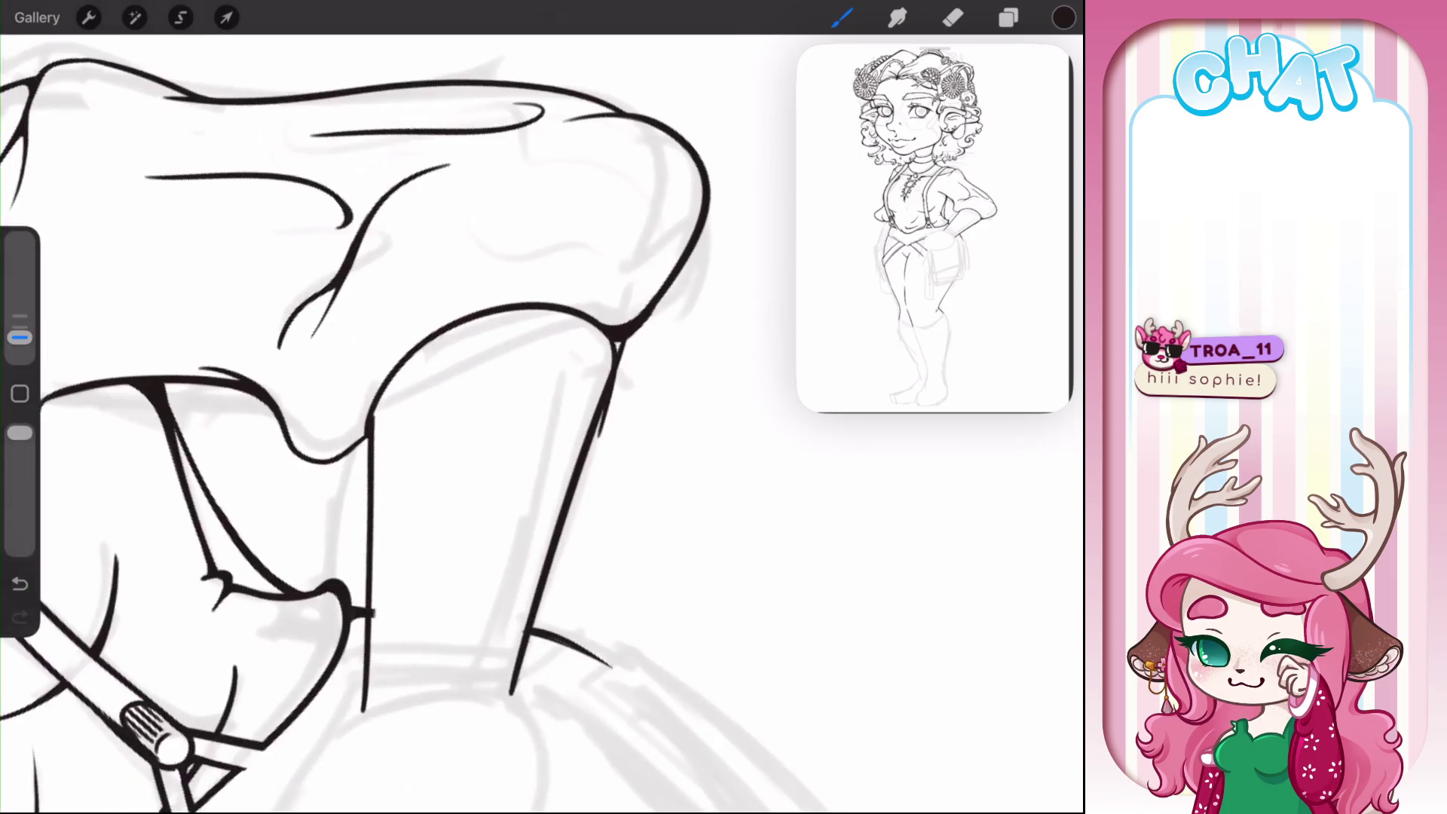
pyautogui.hotkey('ctrl', 'z')
pyautogui.moveTo(611, 338)
pyautogui.mouseDown()
pyautogui.moveTo(505, 688)
pyautogui.moveTo(592, 434)
pyautogui.mouseUp()
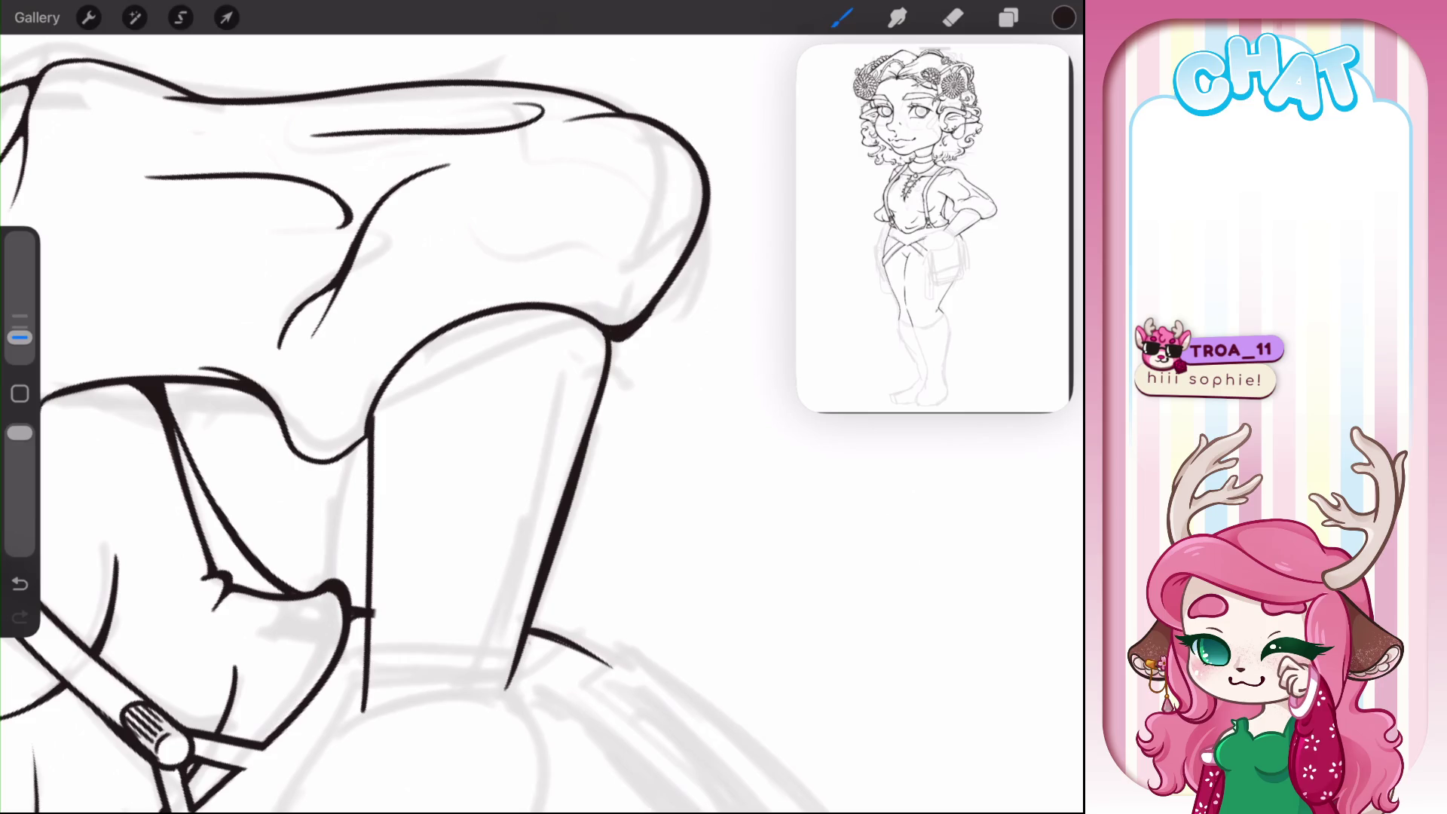
pyautogui.moveTo(623, 340); pyautogui.dragTo(565, 520)
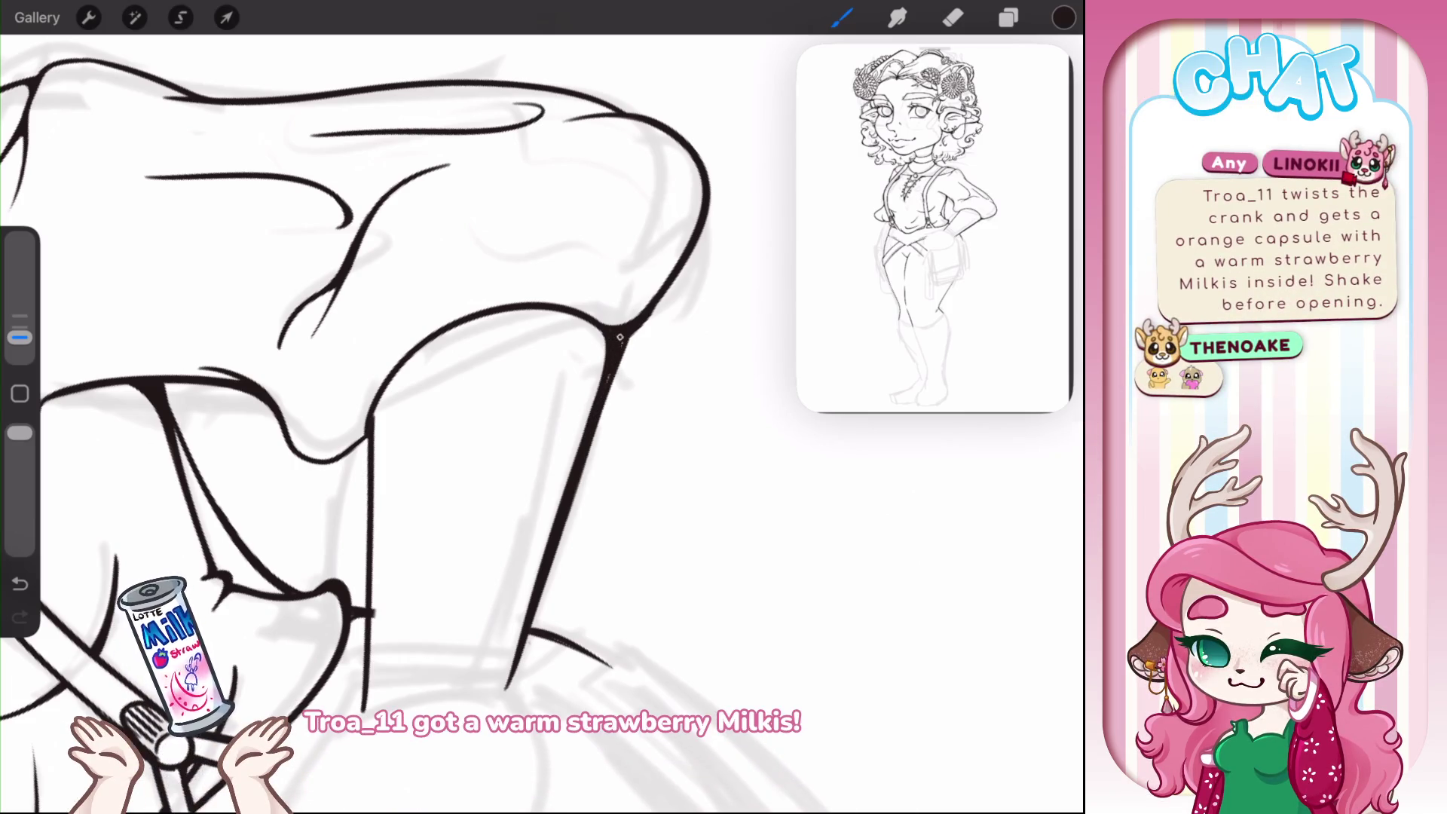
pyautogui.scroll(-5, 415, 422)
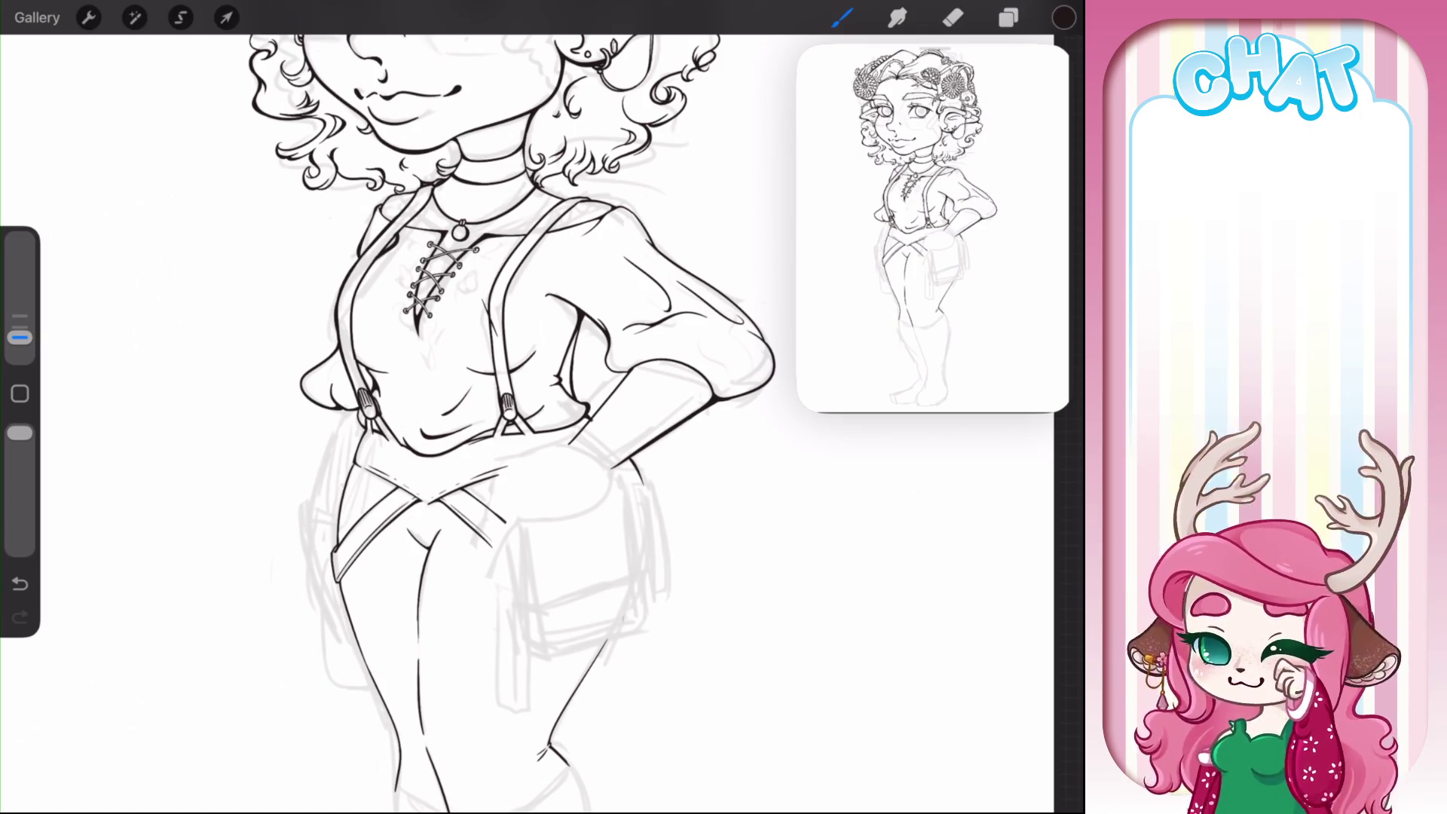
pyautogui.press('e')
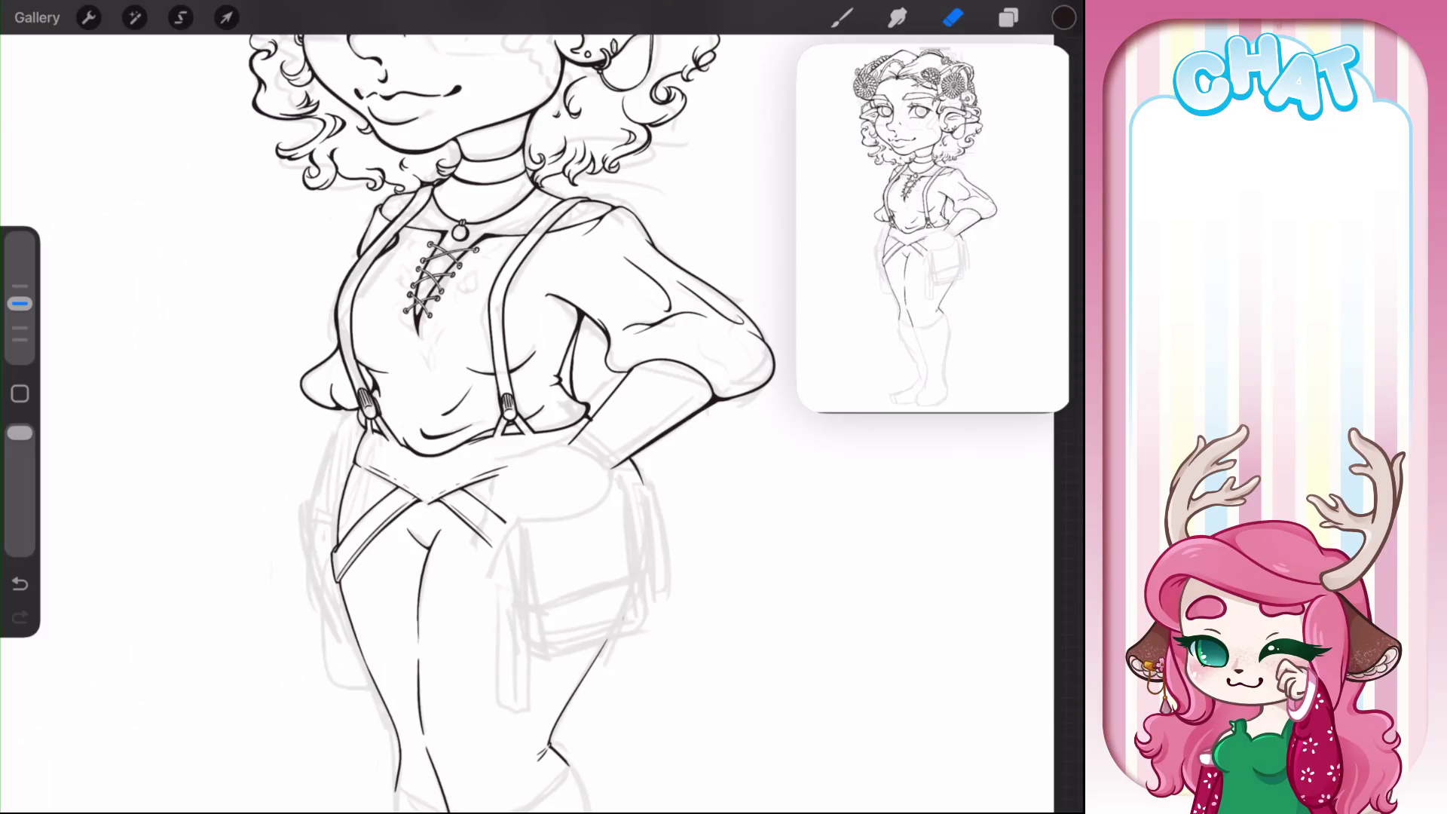
pyautogui.press('b')
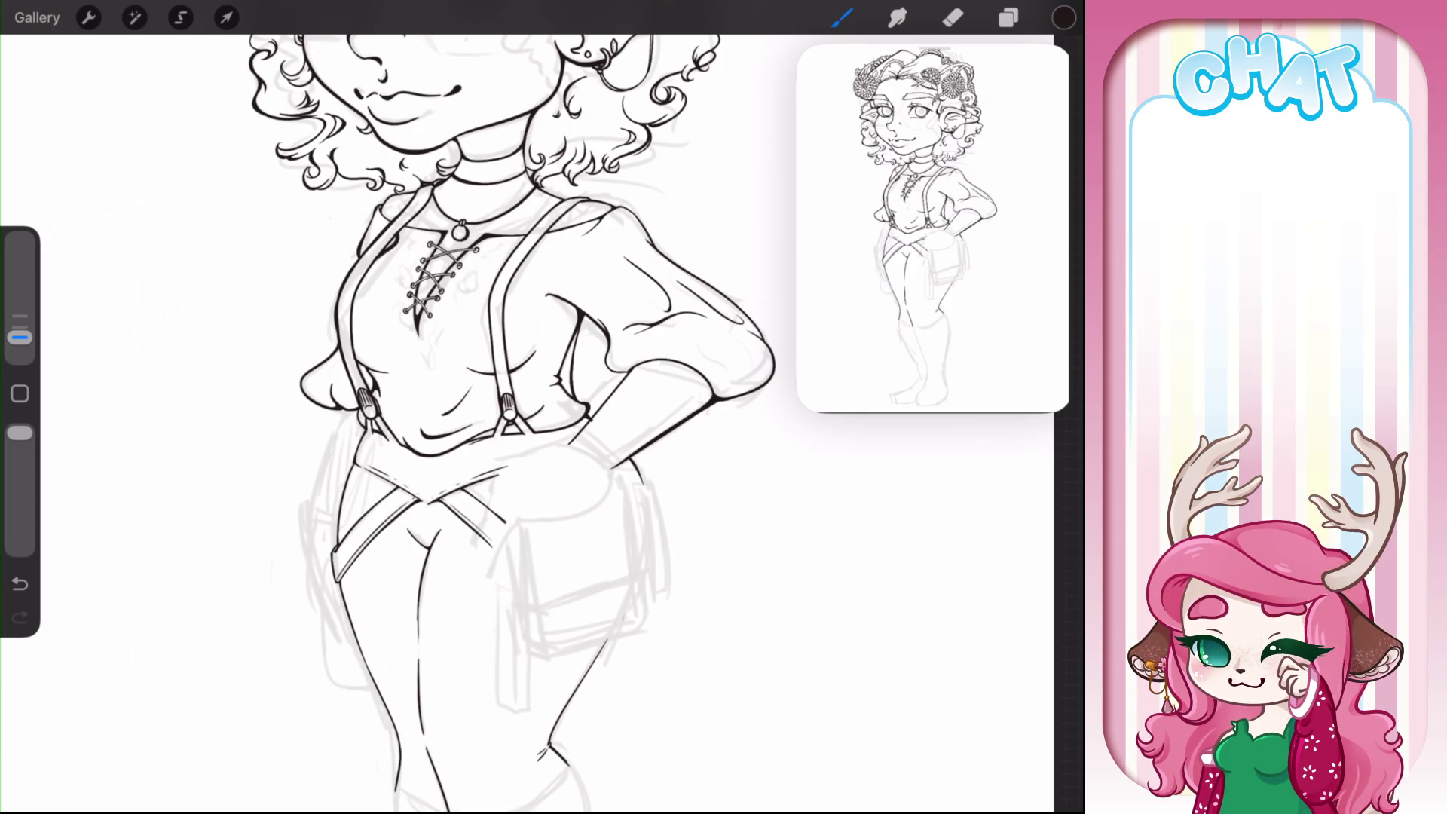
# - Merge the two topmost Layer 17 layers into one and return to the inking brush
pyautogui.scroll(5, 528, 422)
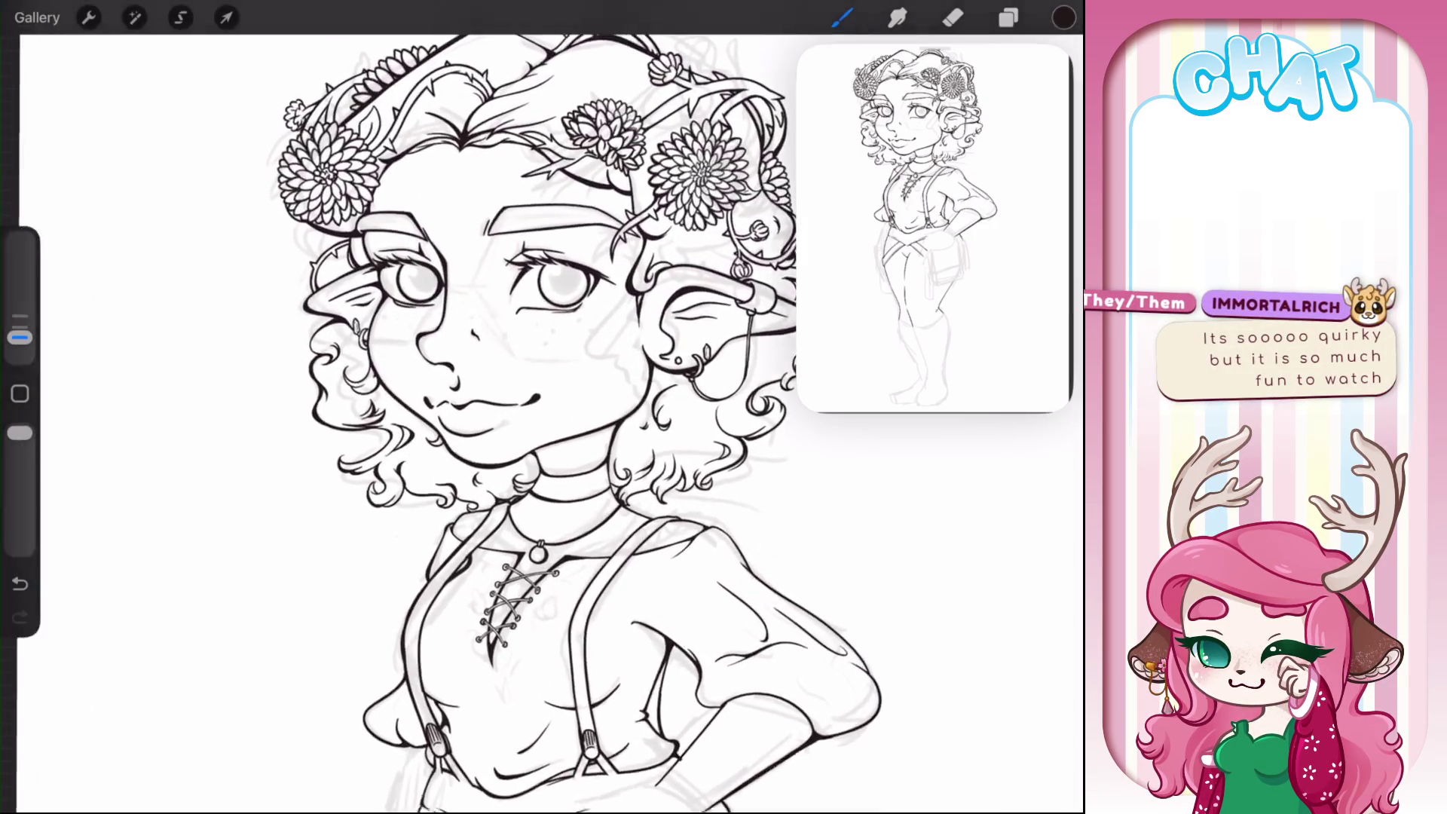
pyautogui.scroll(-5, 528, 422)
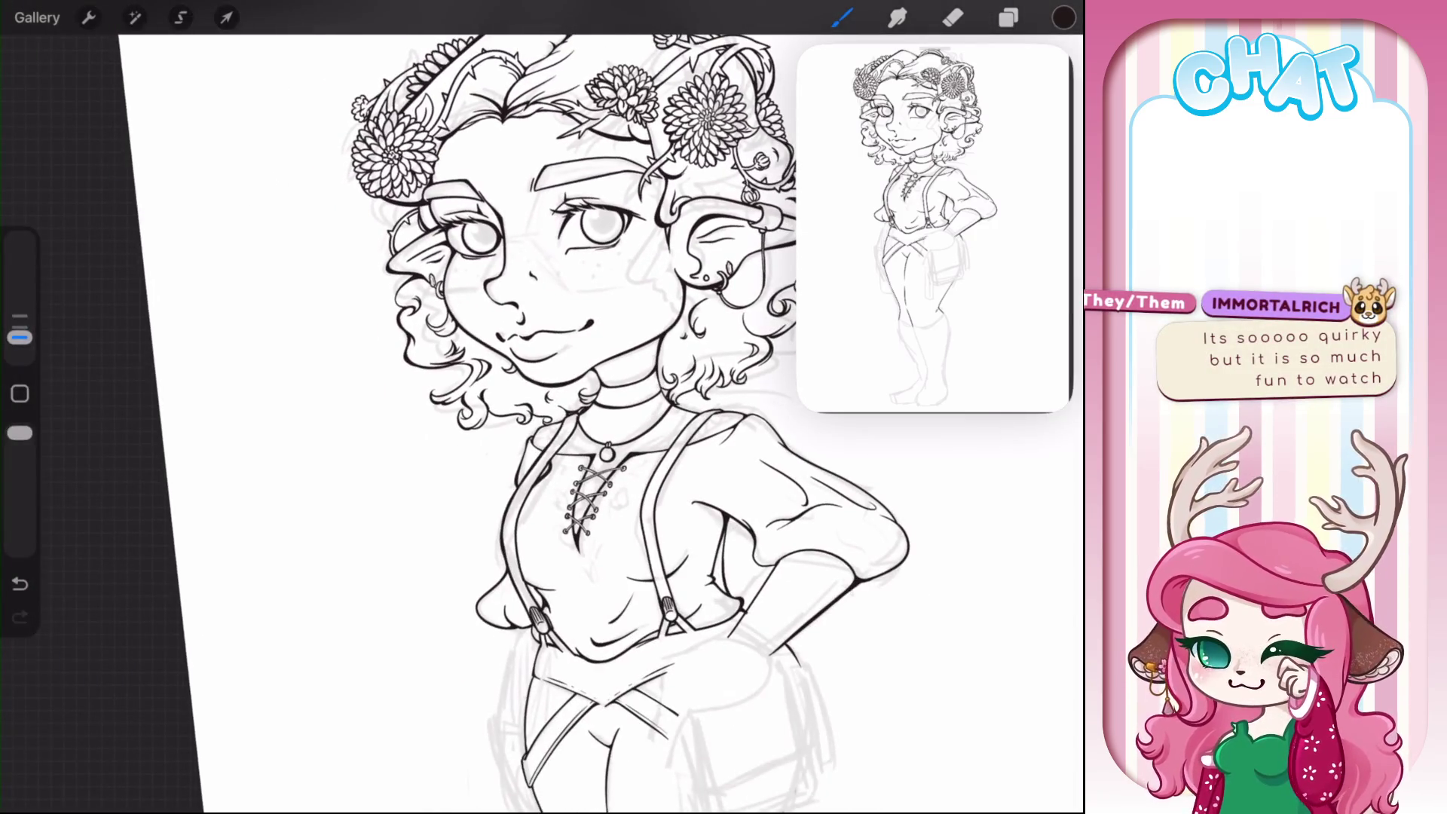
pyautogui.scroll(3, 482, 423)
pyautogui.click(842, 18)
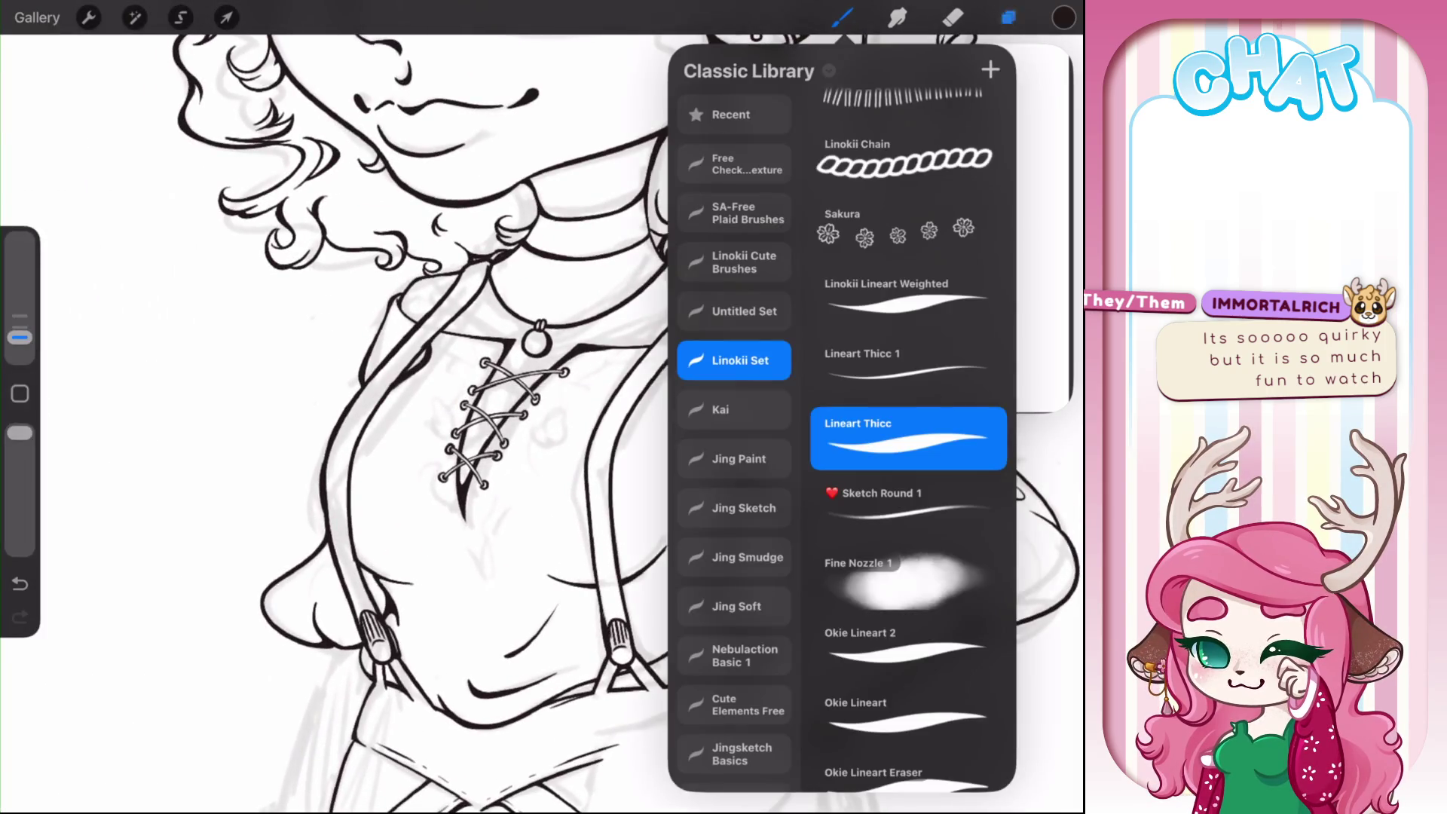
pyautogui.click(1009, 17)
pyautogui.scroll(-5, 921, 441)
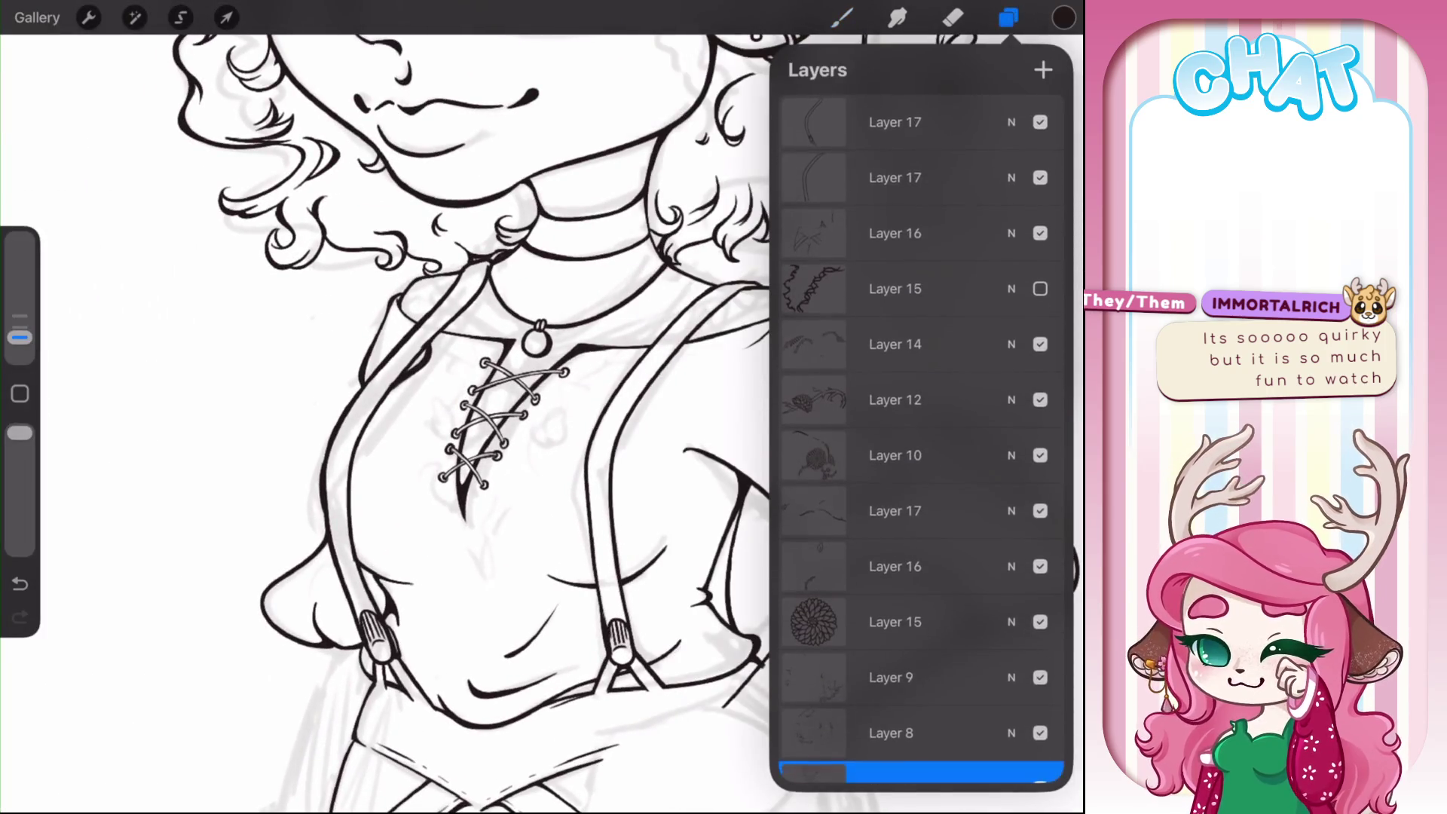
pyautogui.click(895, 122)
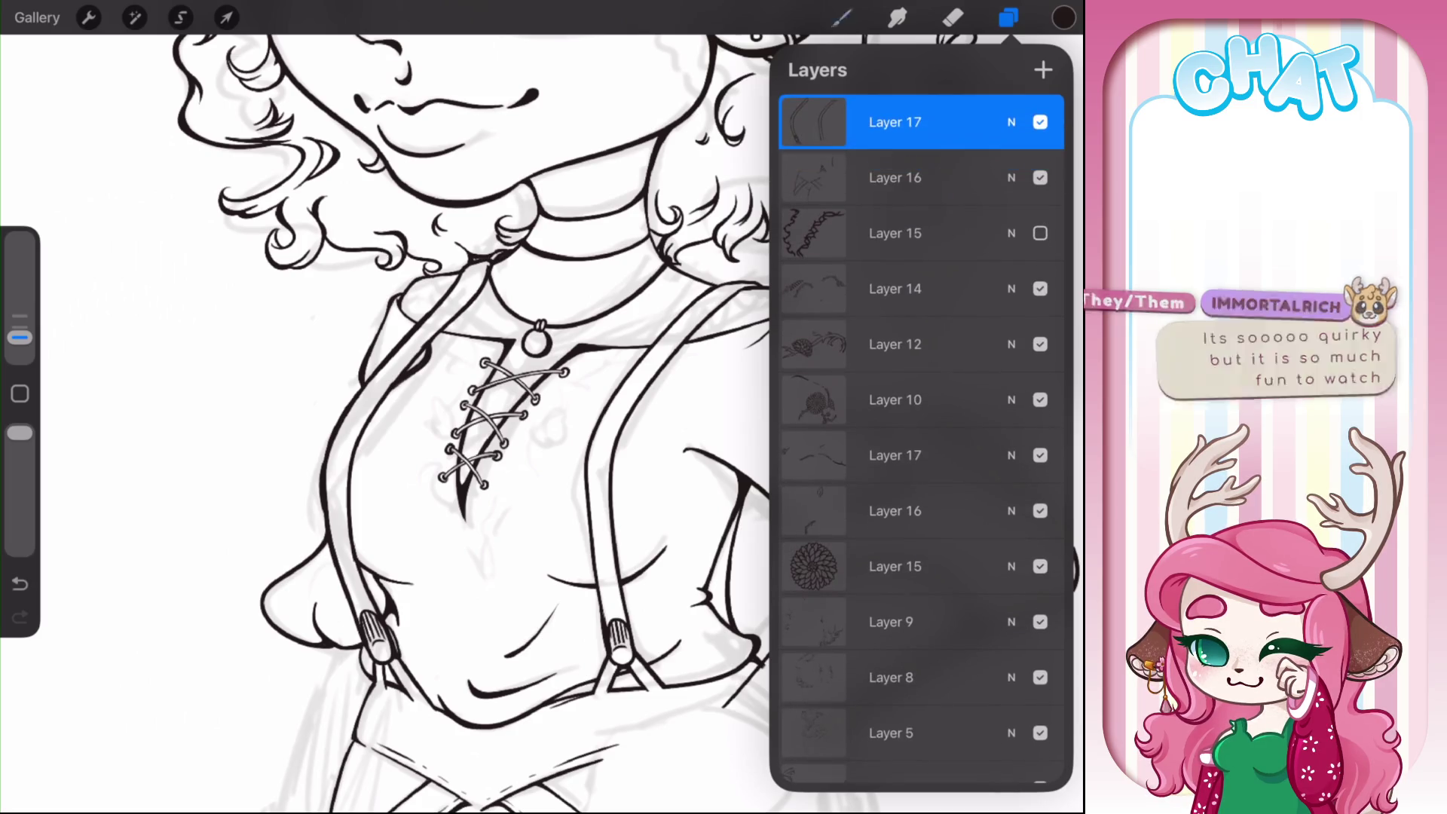
pyautogui.click(842, 18)
pyautogui.click(842, 17)
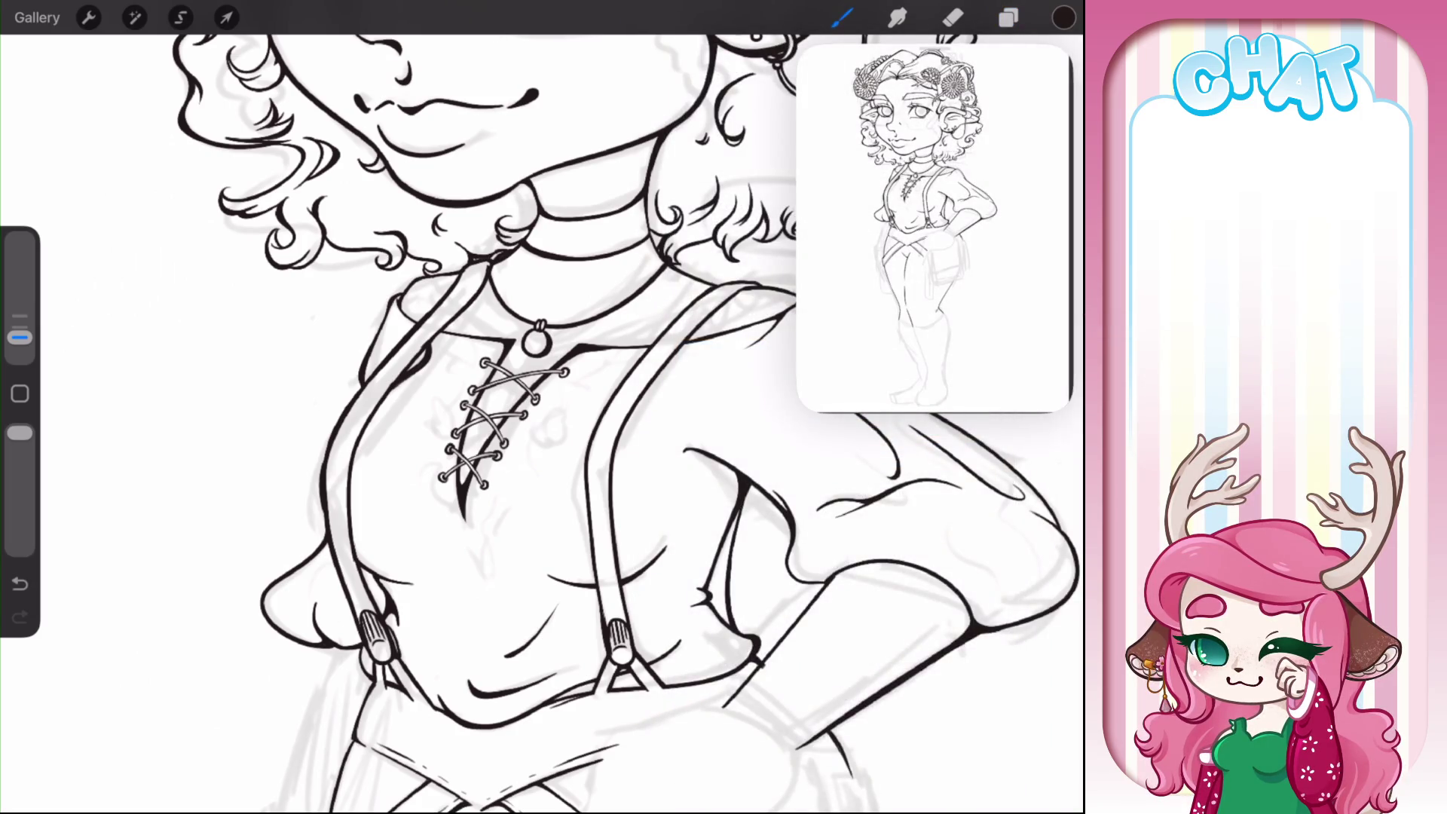
# - Ink the inner edges of the right suspender, undoing and redrawing the upper stroke
pyautogui.moveTo(616, 423); pyautogui.dragTo(603, 495)
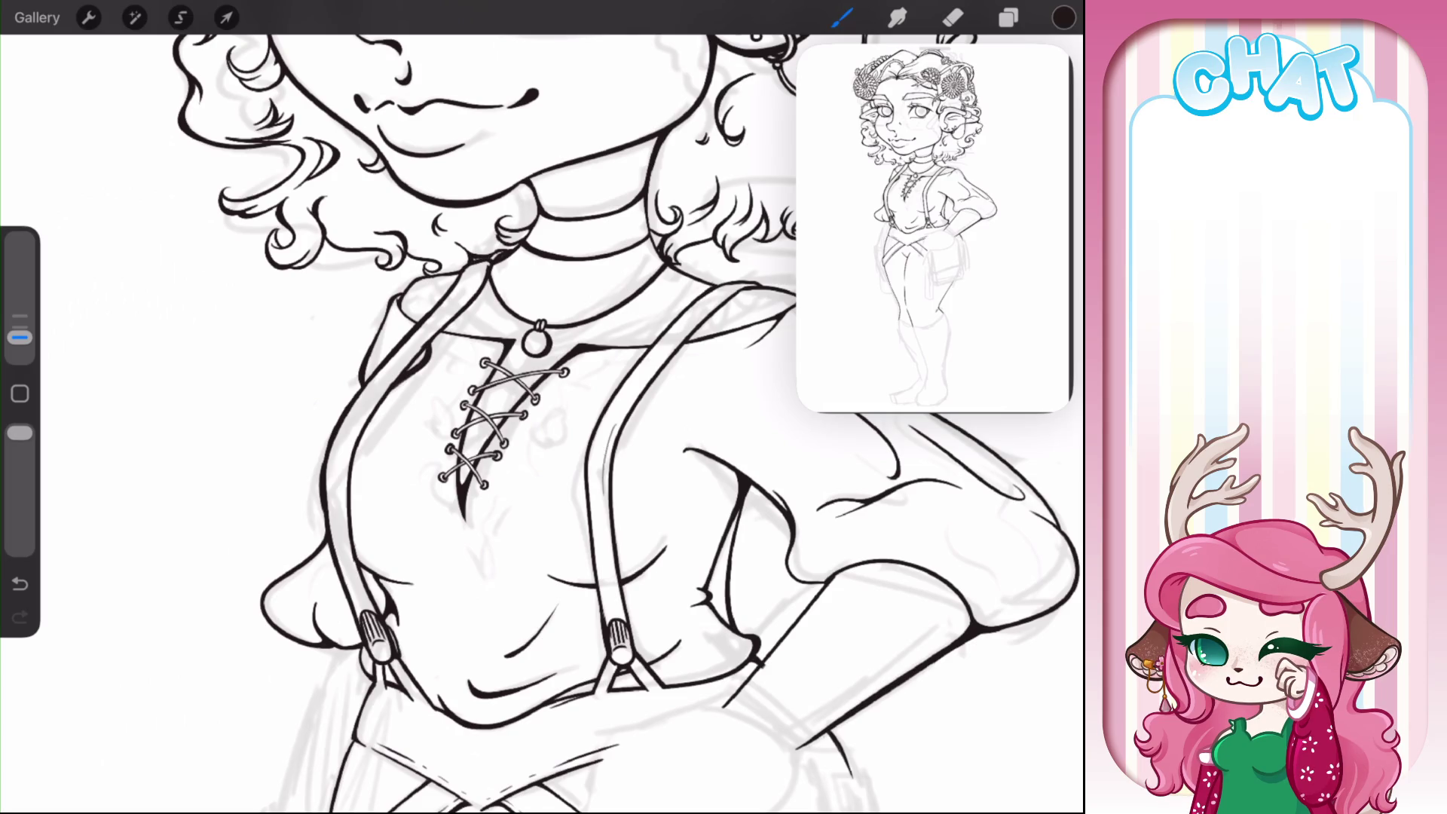
pyautogui.hotkey('ctrl', 'z')
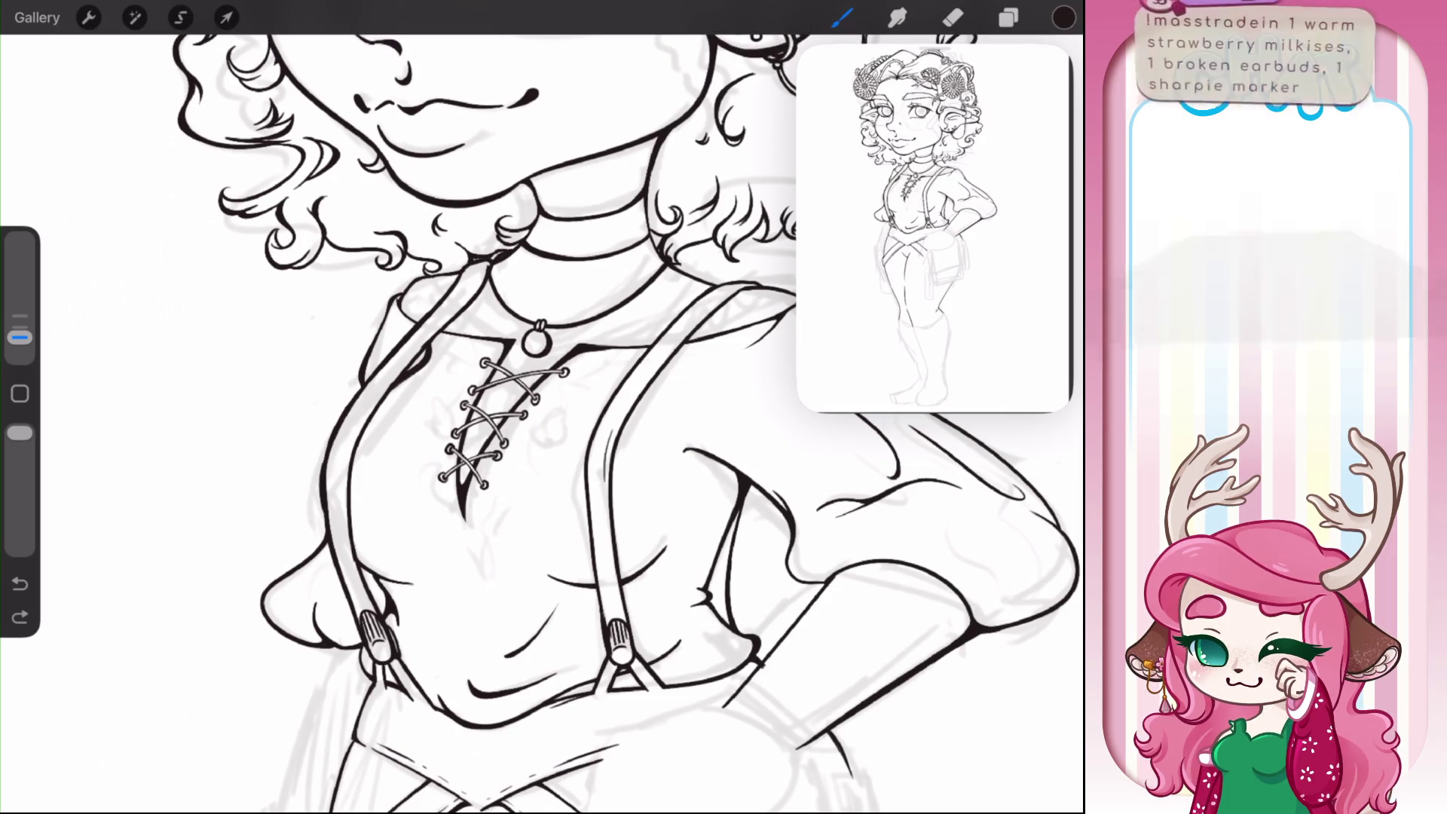
pyautogui.moveTo(595, 545); pyautogui.dragTo(606, 613)
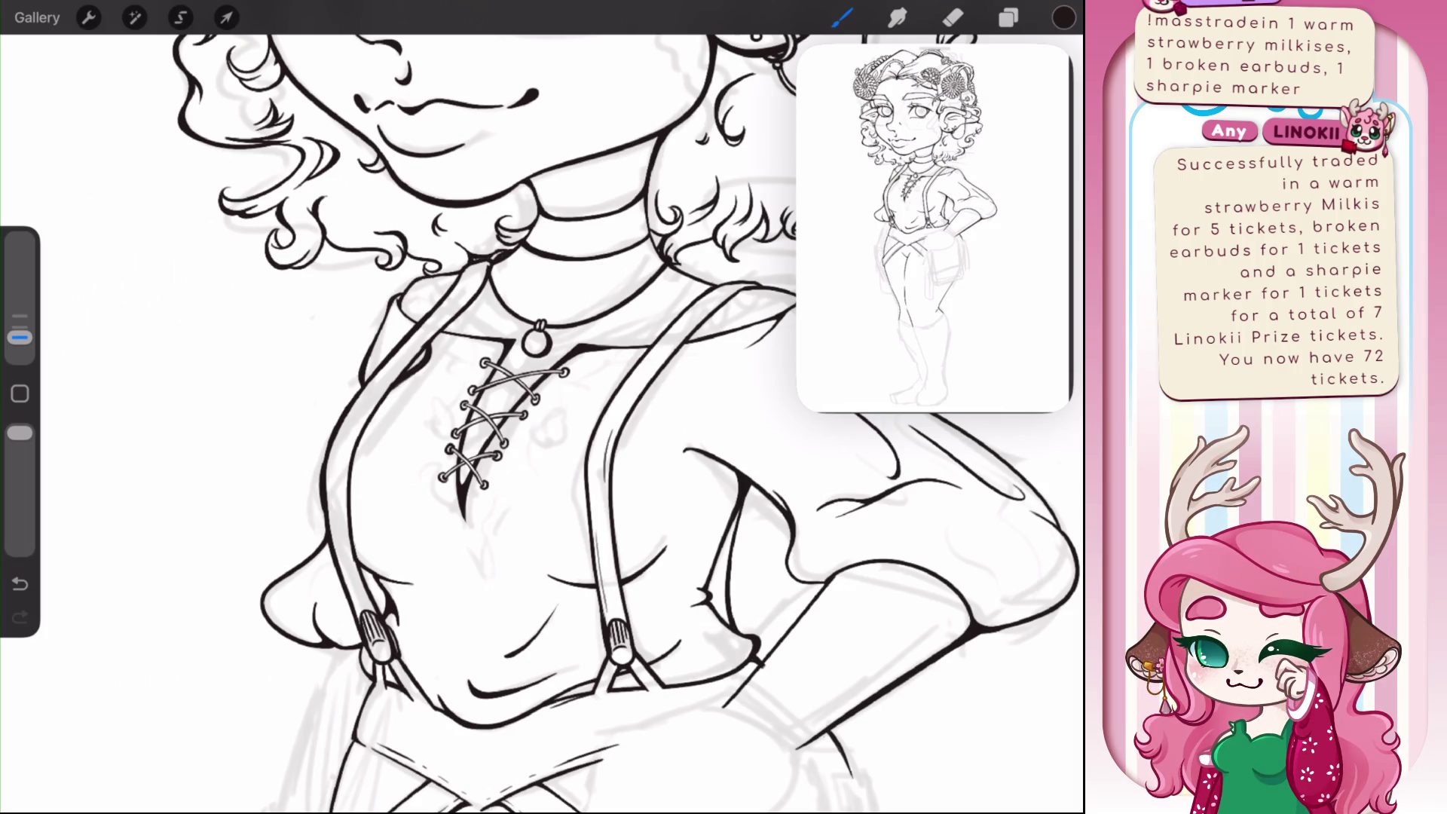
pyautogui.moveTo(625, 392); pyautogui.dragTo(661, 340)
pyautogui.hotkey('ctrl', 'z')
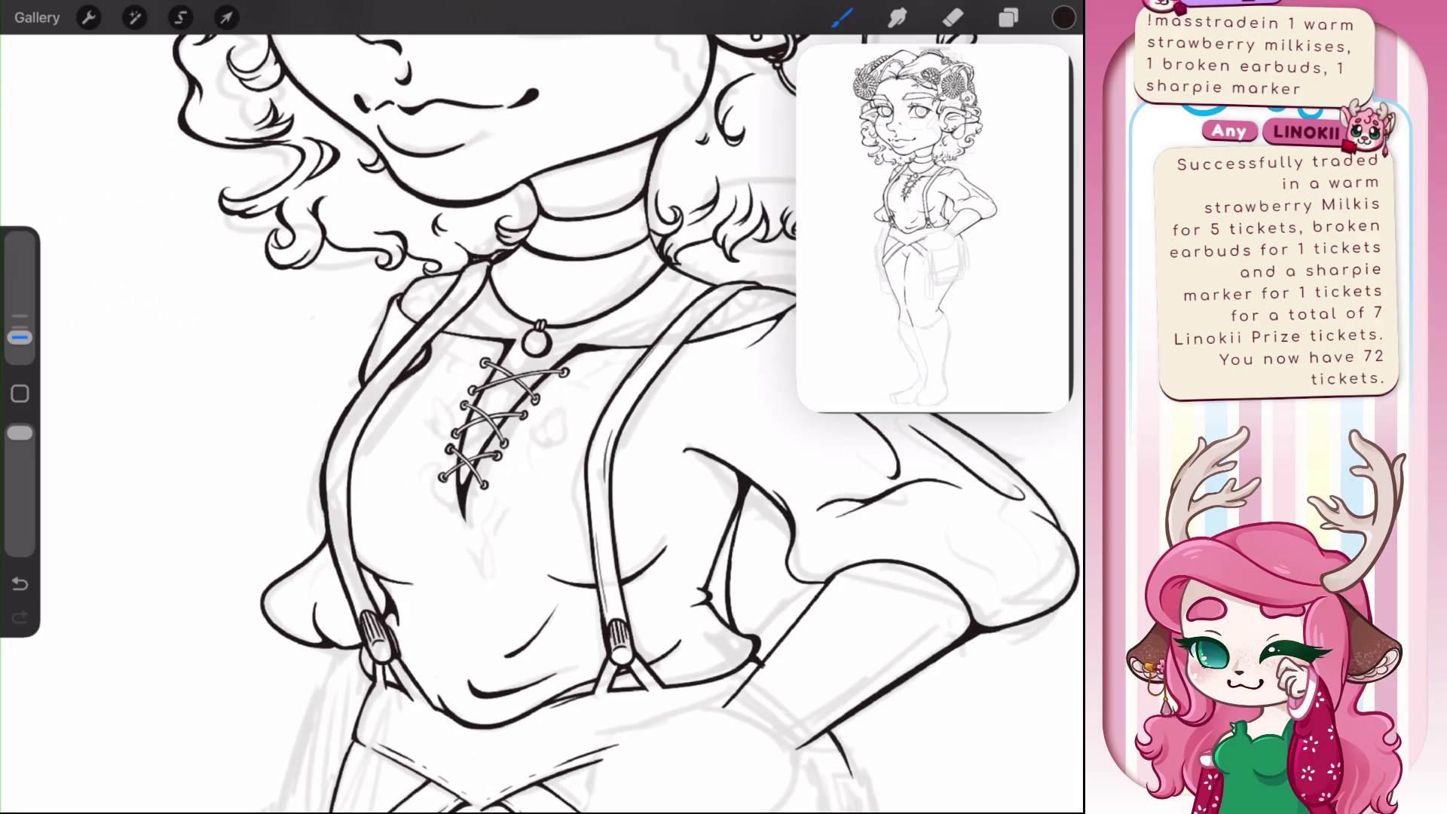
pyautogui.hotkey('ctrl', 'z')
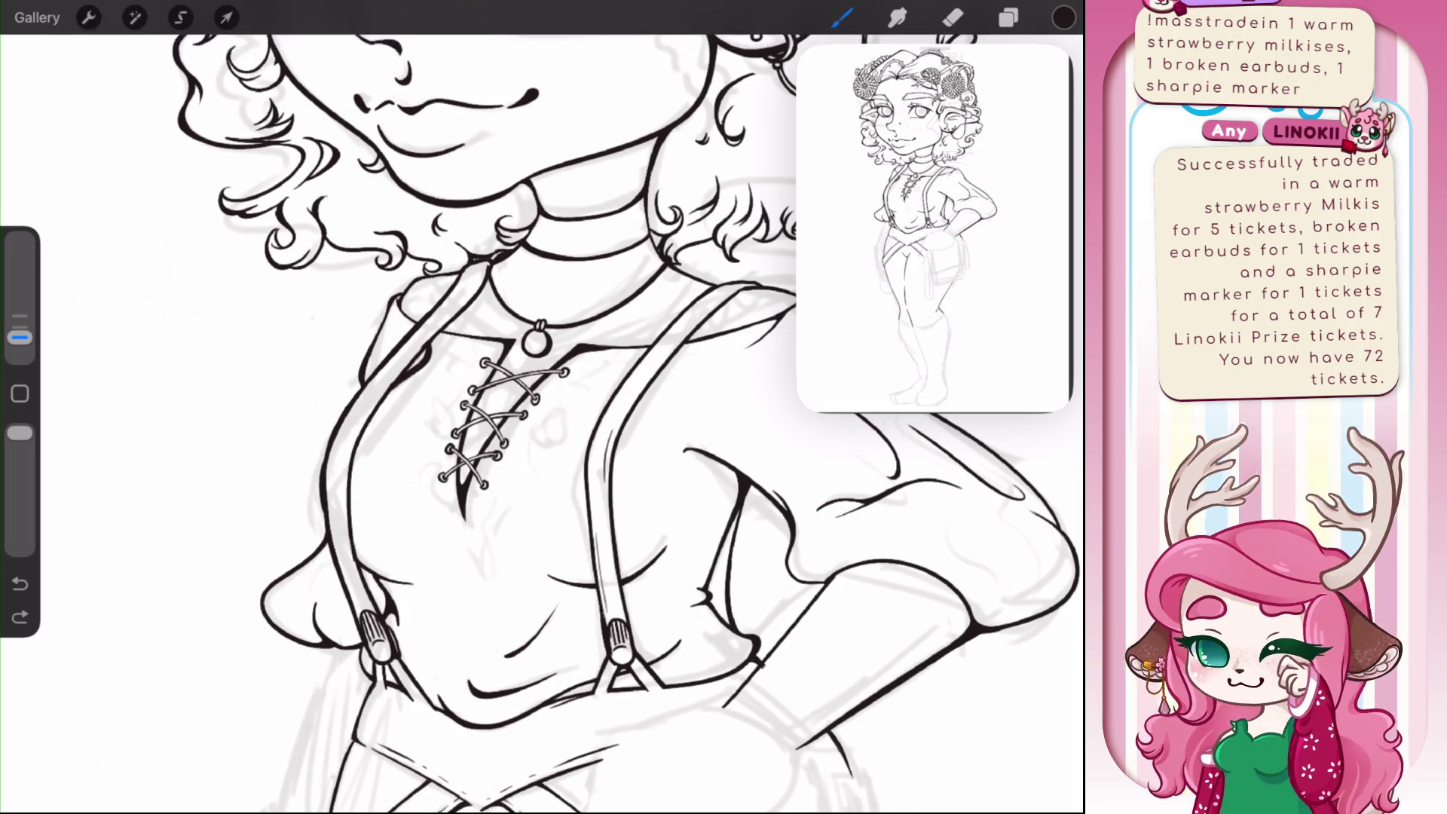
pyautogui.moveTo(639, 374); pyautogui.dragTo(671, 334)
# - Rotate the canvas and extend the shirt's left edge and left suspender lines
pyautogui.moveTo(497, 422)
pyautogui.mouseDown()
pyautogui.moveTo(495, 404)
pyautogui.moveTo(686, 399)
pyautogui.mouseUp()
pyautogui.moveTo(569, 450); pyautogui.dragTo(577, 502)
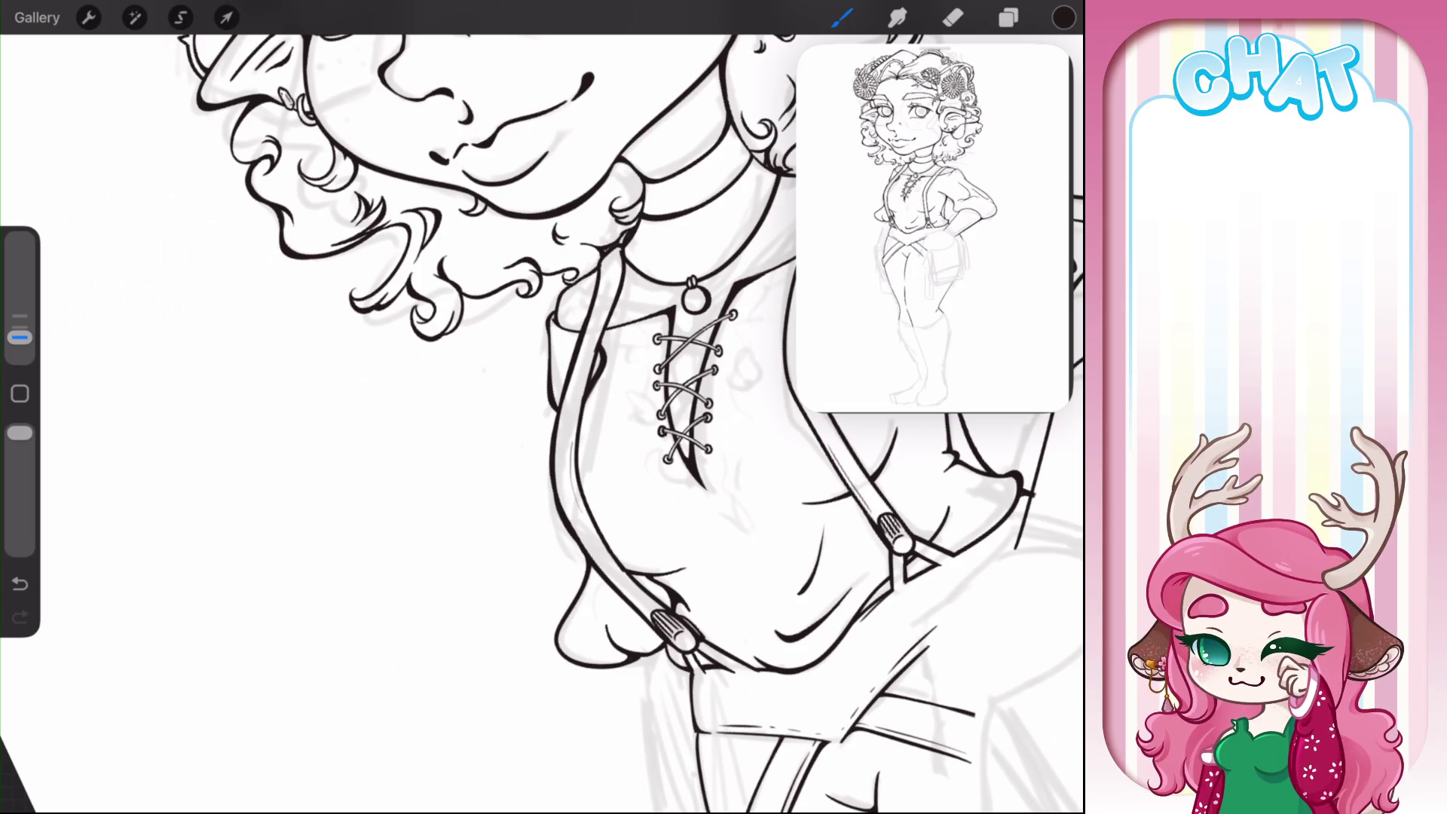
pyautogui.moveTo(599, 562); pyautogui.dragTo(643, 609)
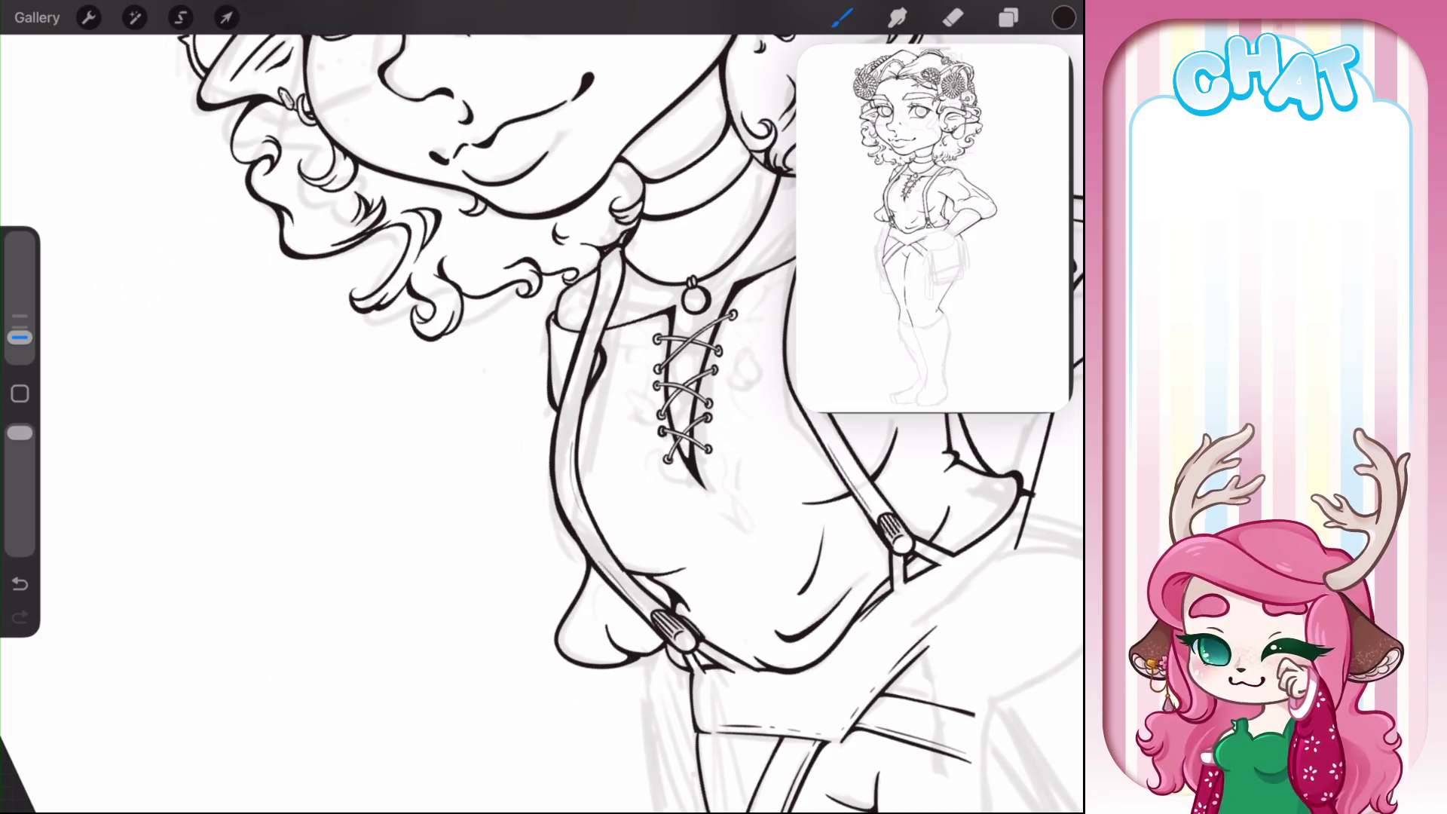
pyautogui.moveTo(578, 359); pyautogui.dragTo(561, 433)
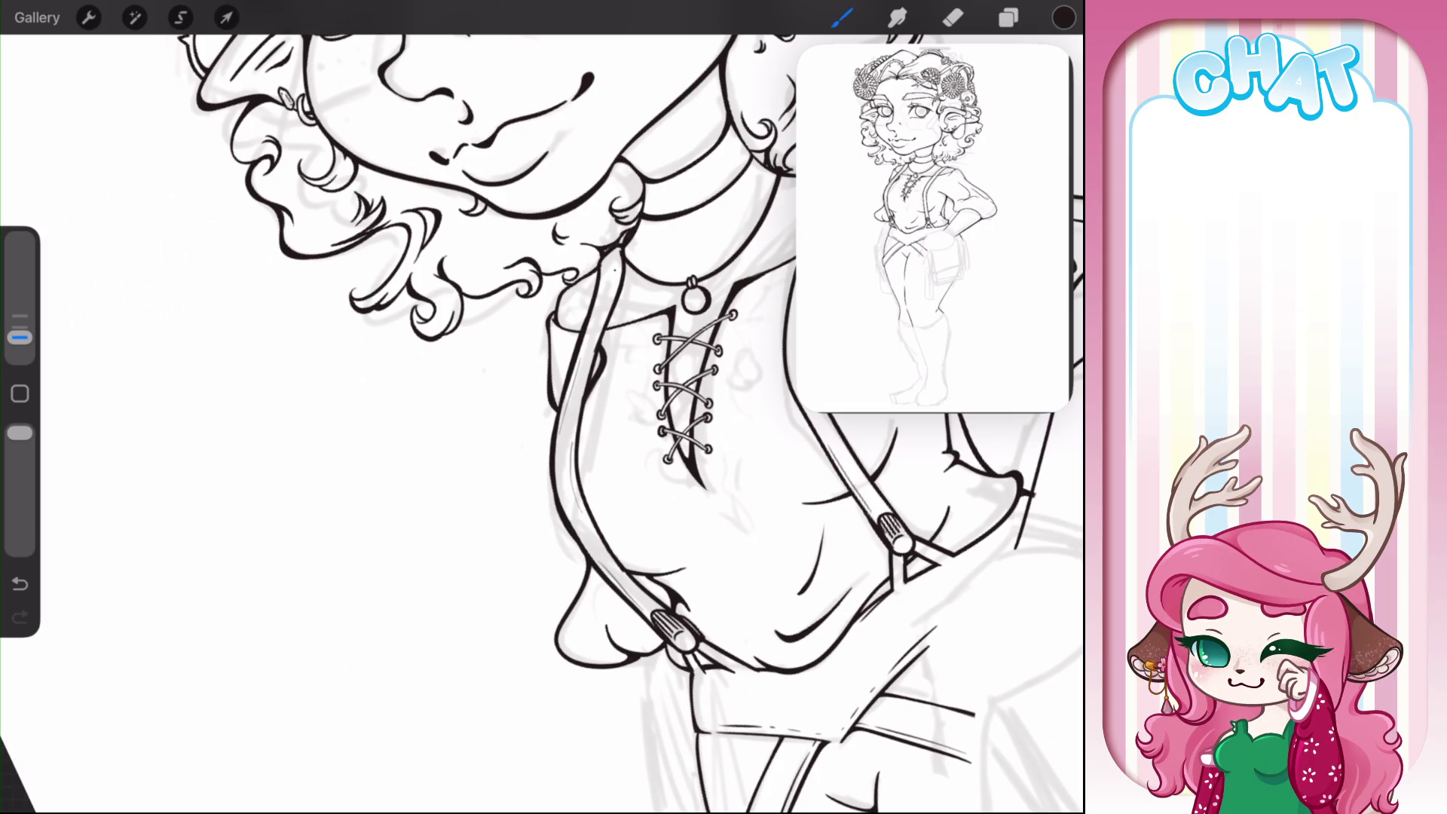
pyautogui.moveTo(616, 270); pyautogui.dragTo(607, 305)
# - Zoom in on the shirt lacing and suspenders, thickening the line at the shirt corner
pyautogui.scroll(-5, 603, 422)
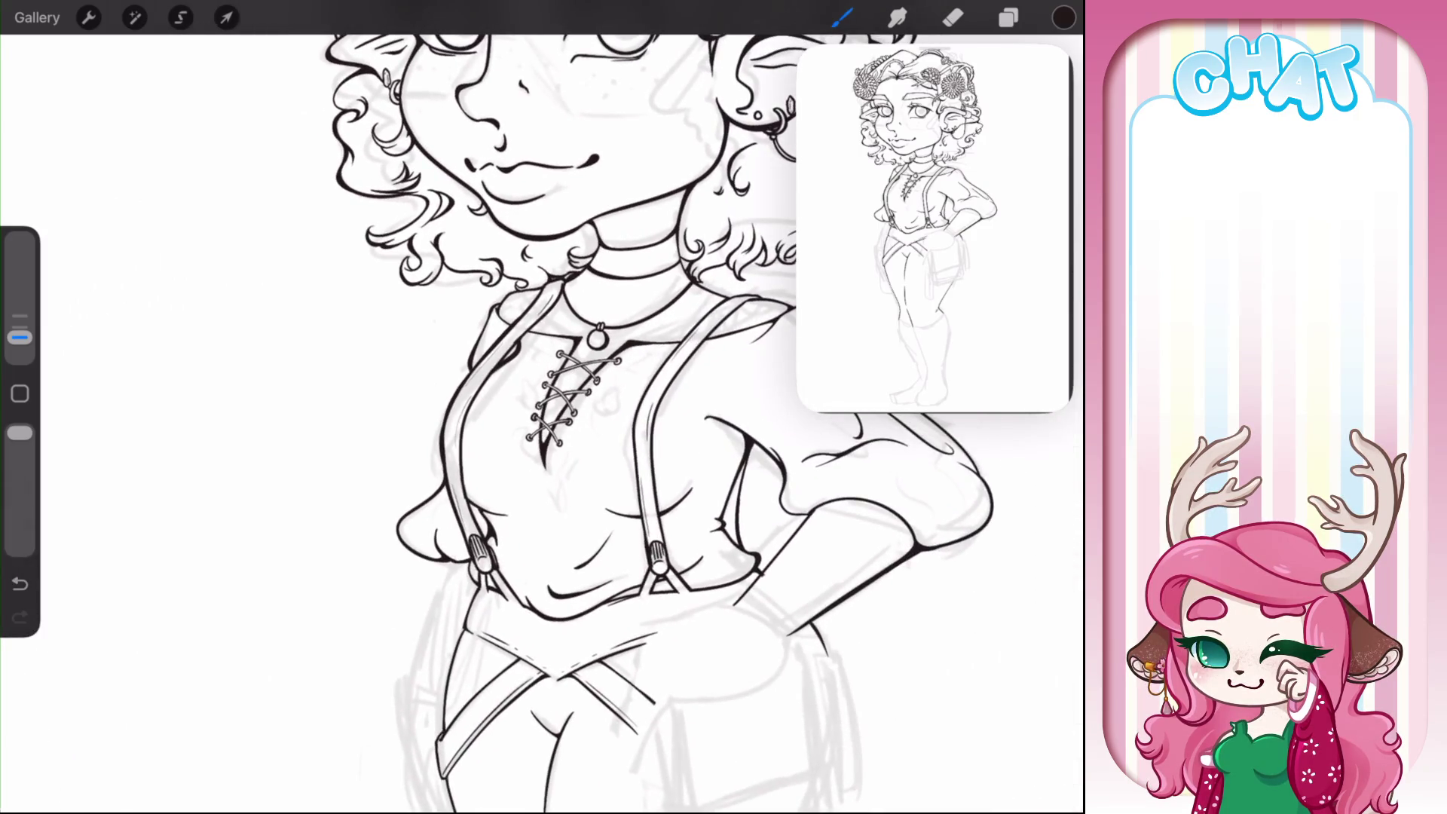
pyautogui.scroll(-3, 603, 422)
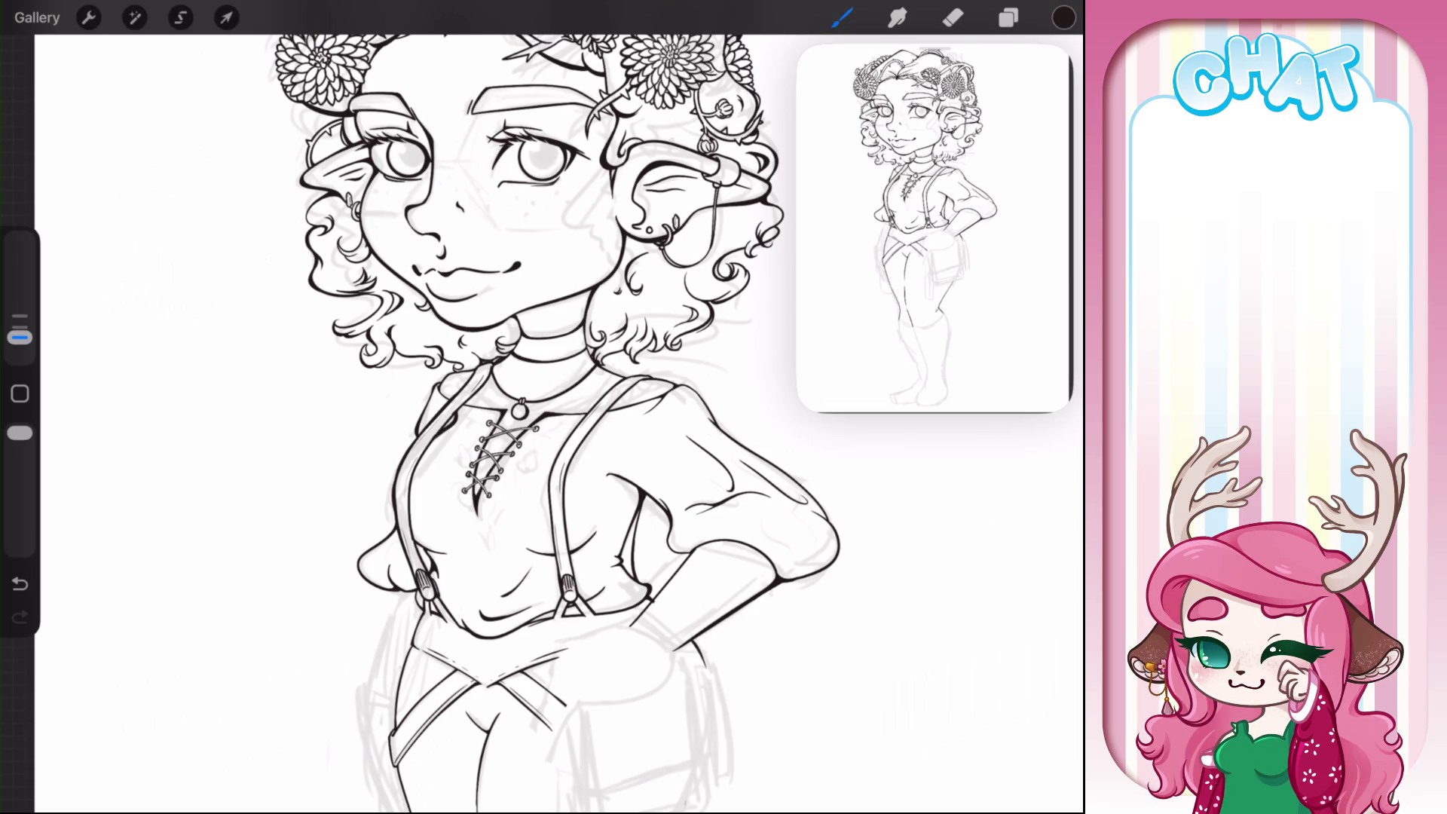
pyautogui.scroll(5, 425, 716)
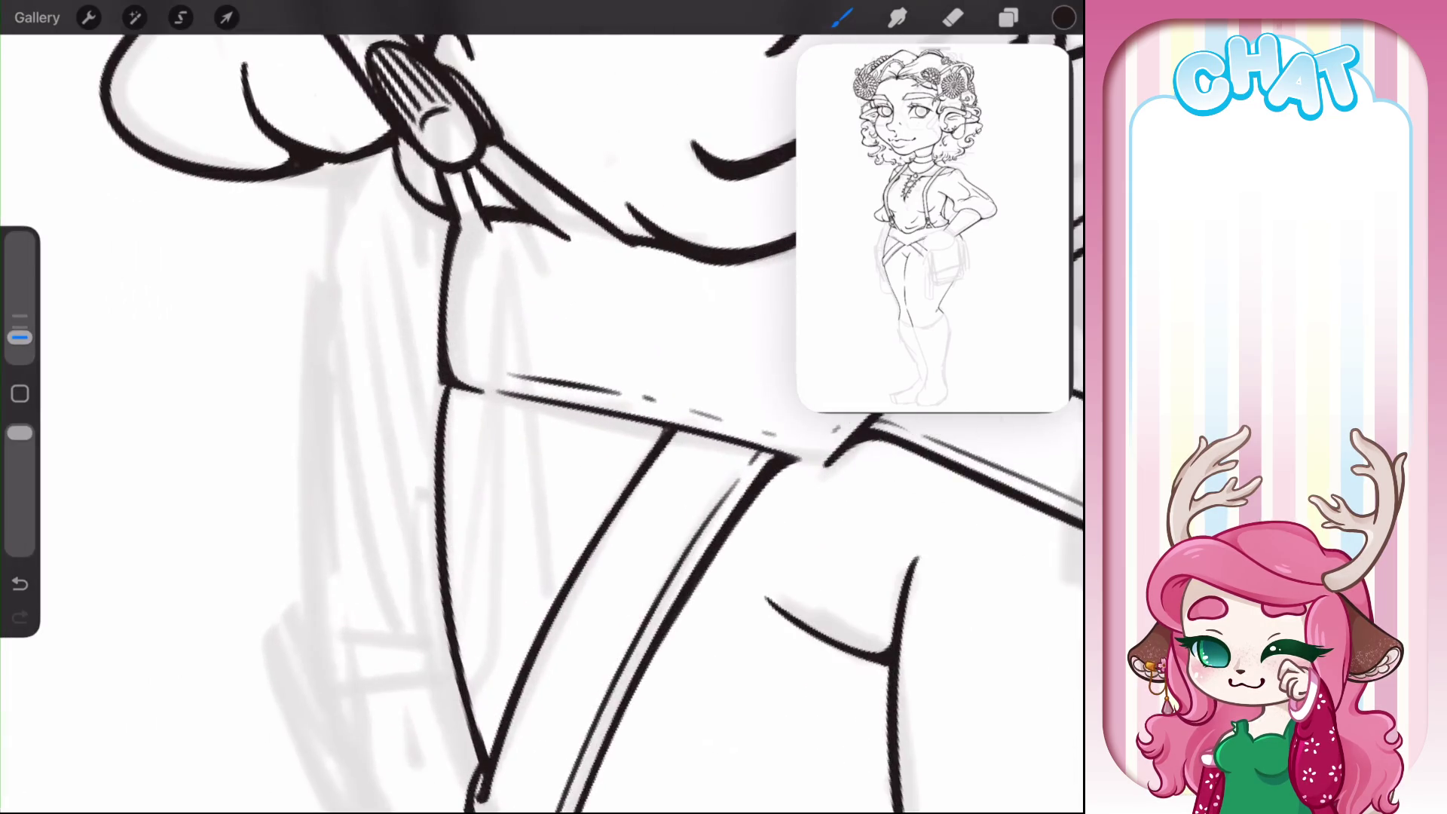
pyautogui.moveTo(465, 390); pyautogui.dragTo(438, 445)
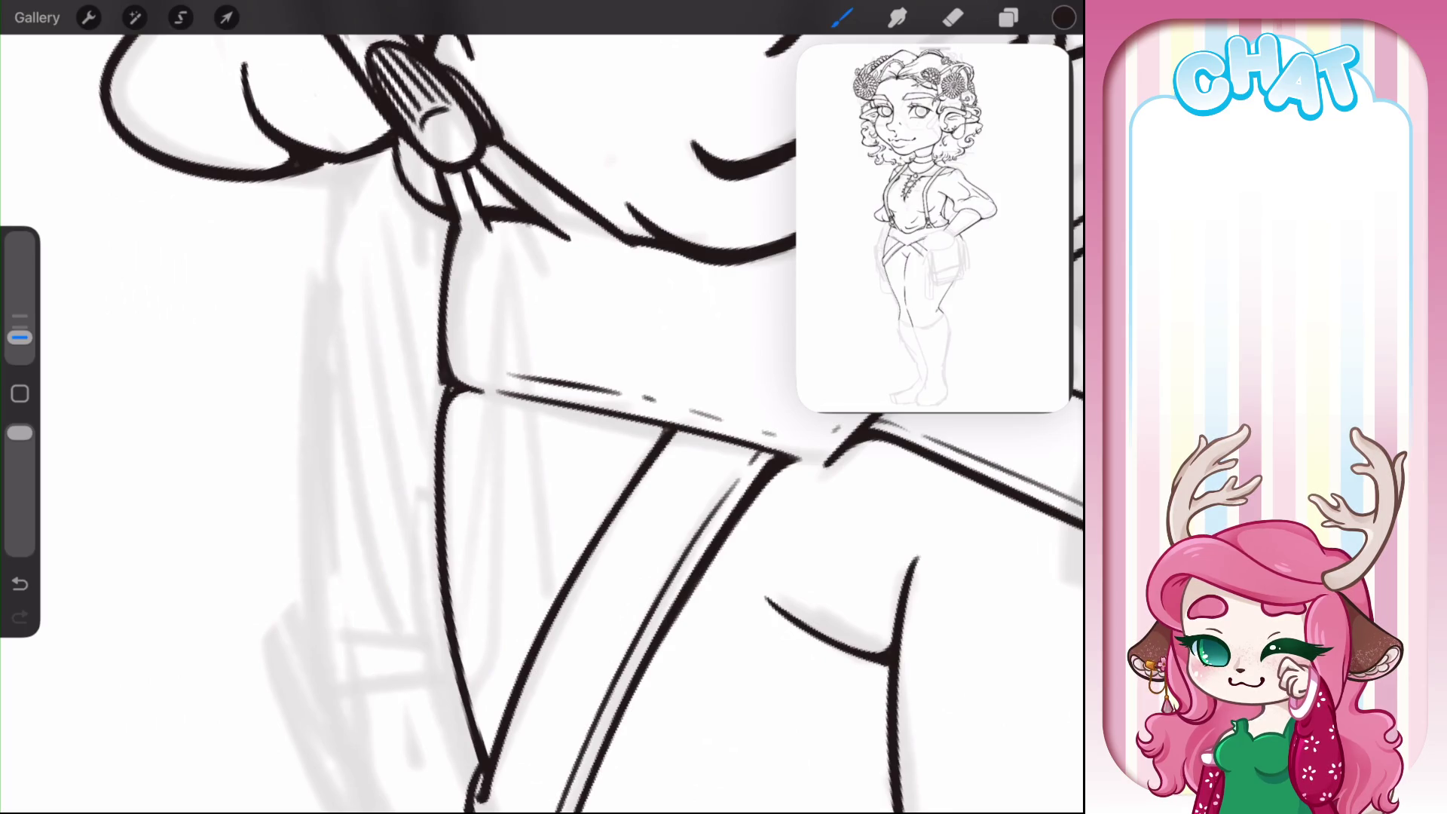
pyautogui.moveTo(449, 386); pyautogui.dragTo(460, 392)
pyautogui.scroll(-5, 550, 423)
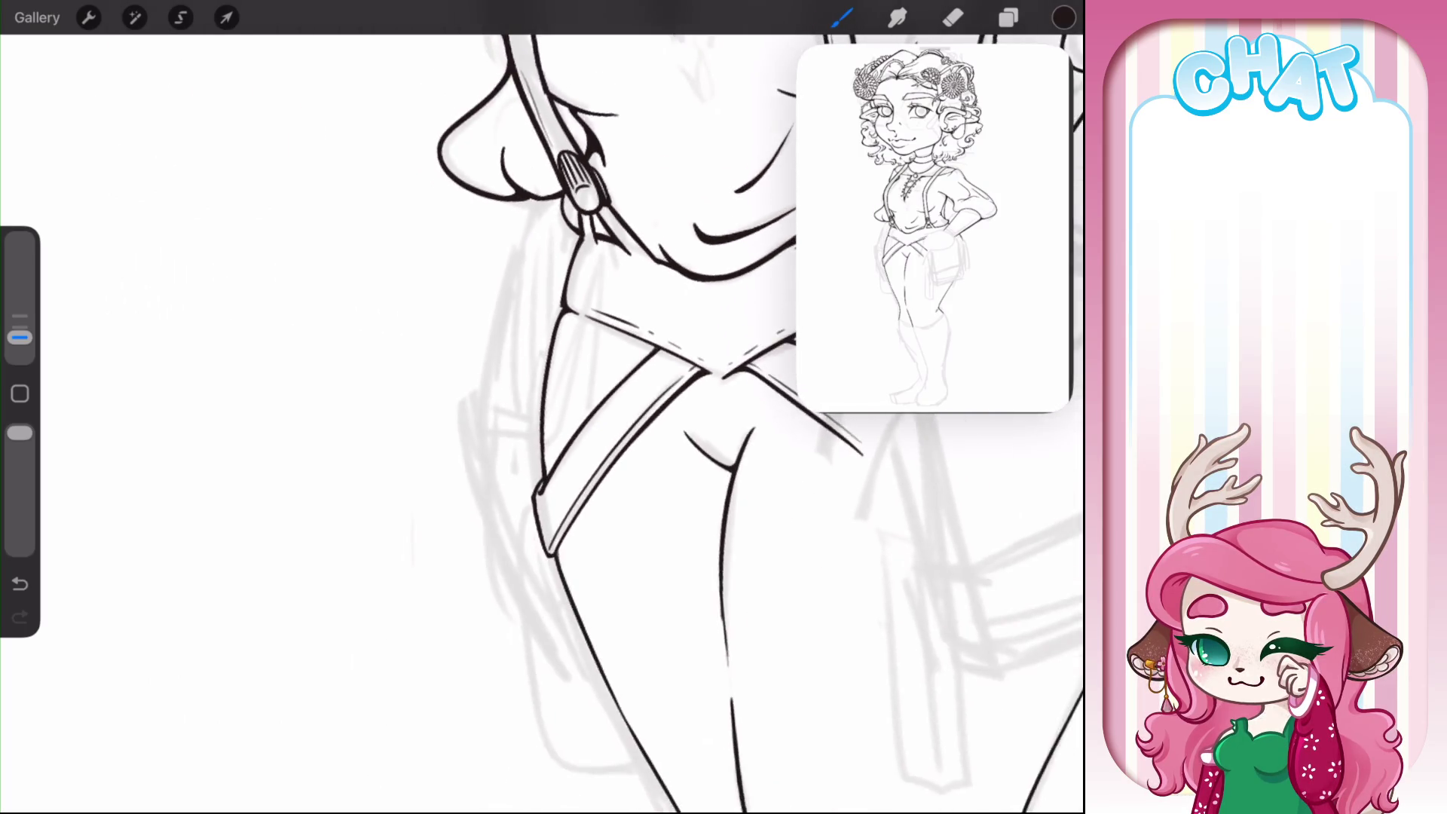
pyautogui.scroll(5, 532, 344)
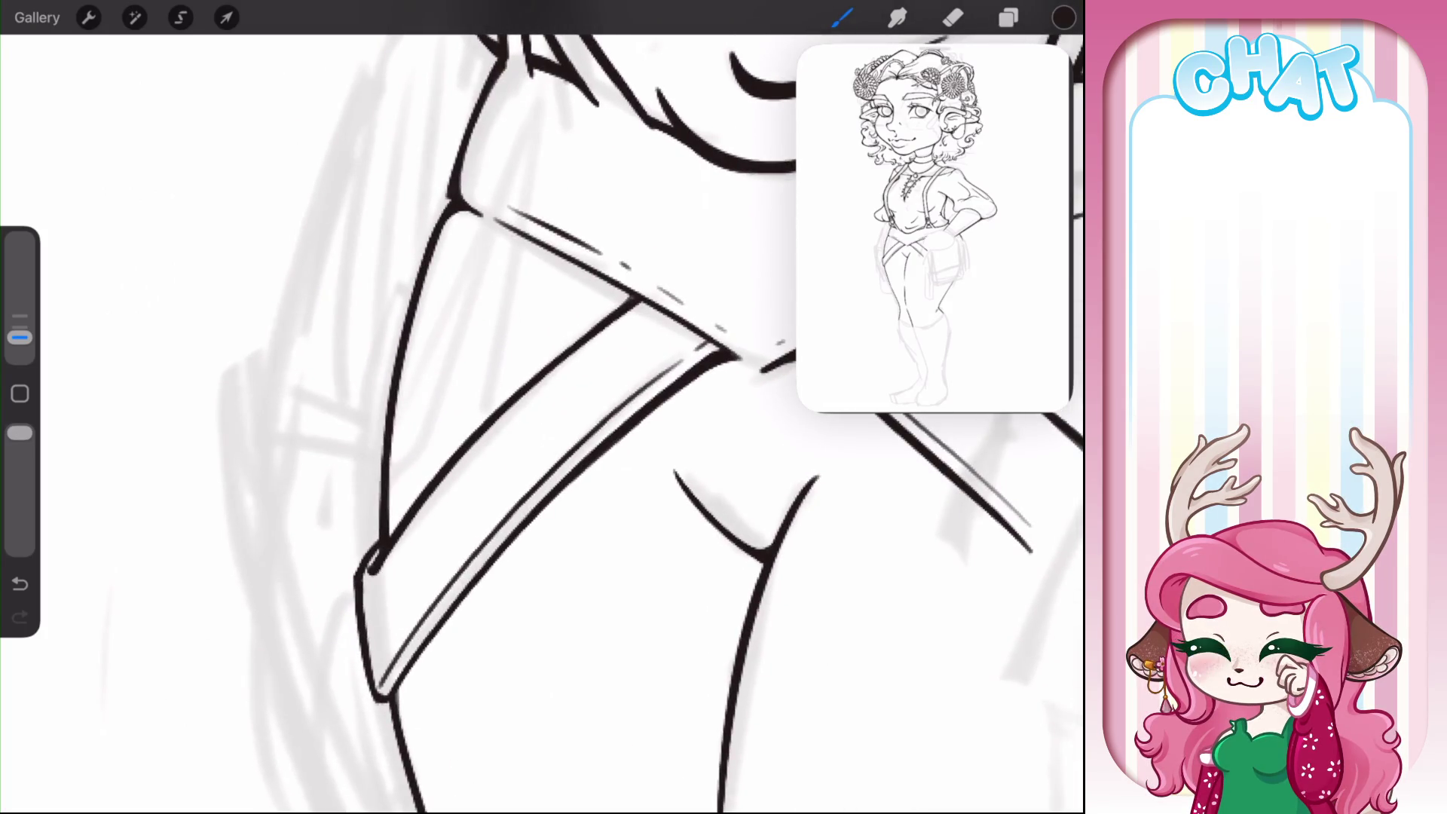
pyautogui.scroll(-5, 543, 422)
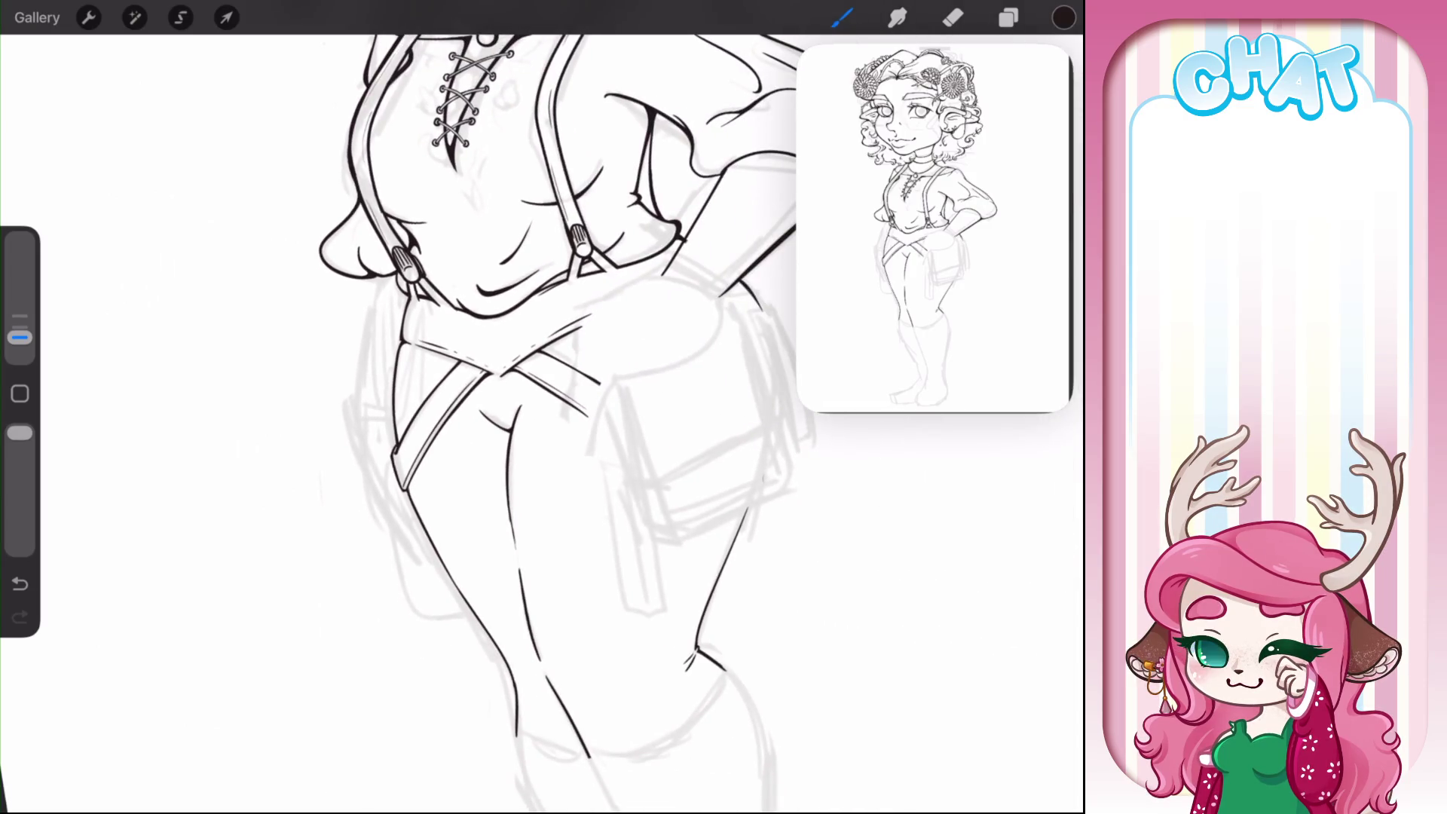
pyautogui.scroll(5, 515, 422)
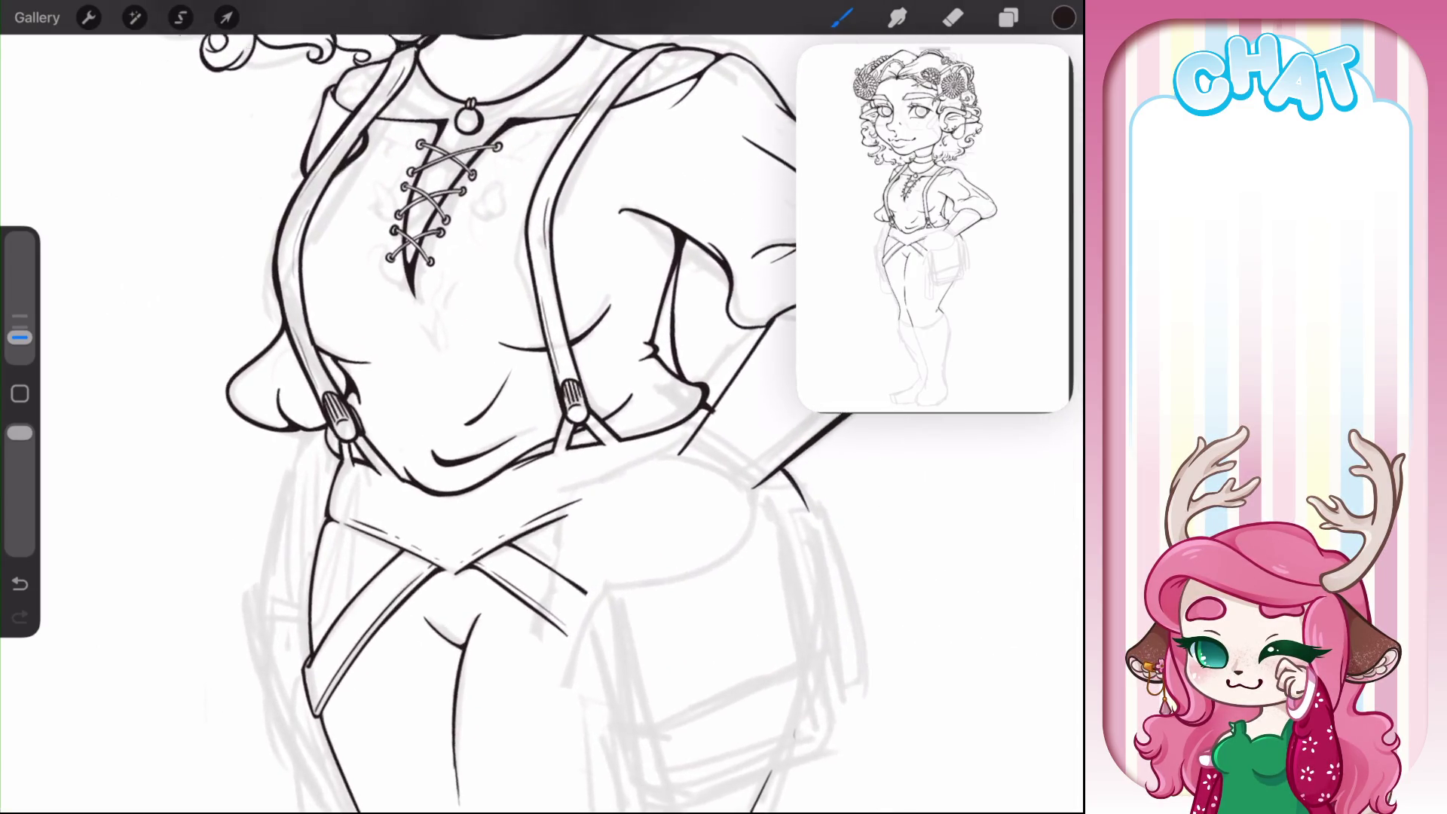
pyautogui.scroll(5, 543, 422)
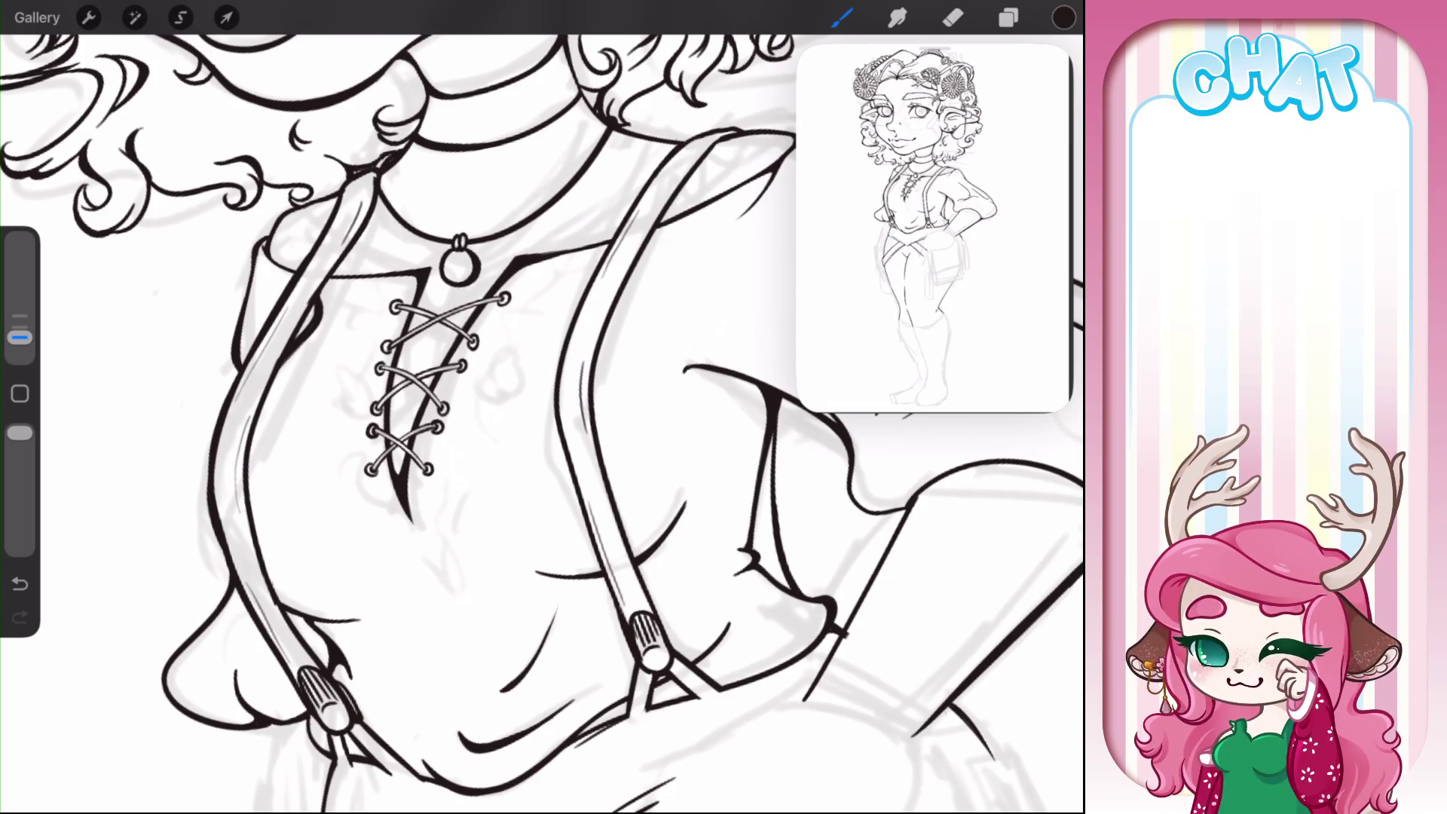
# - Hide Layer 15's ruffles, add empty Layer 18, and discard a test stroke by the lacing
pyautogui.click(1009, 17)
pyautogui.click(1040, 233)
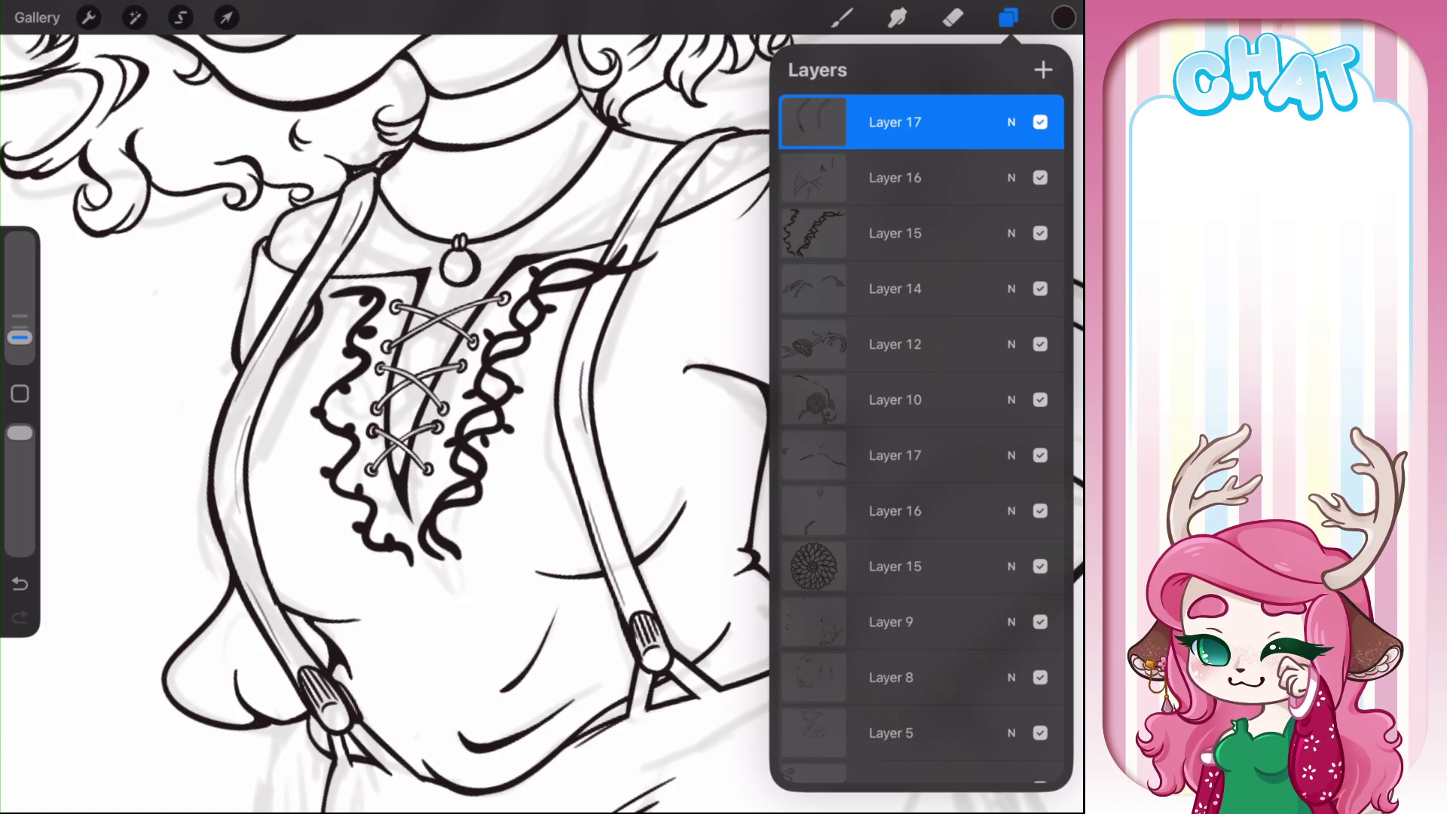
pyautogui.click(1040, 233)
pyautogui.click(1043, 71)
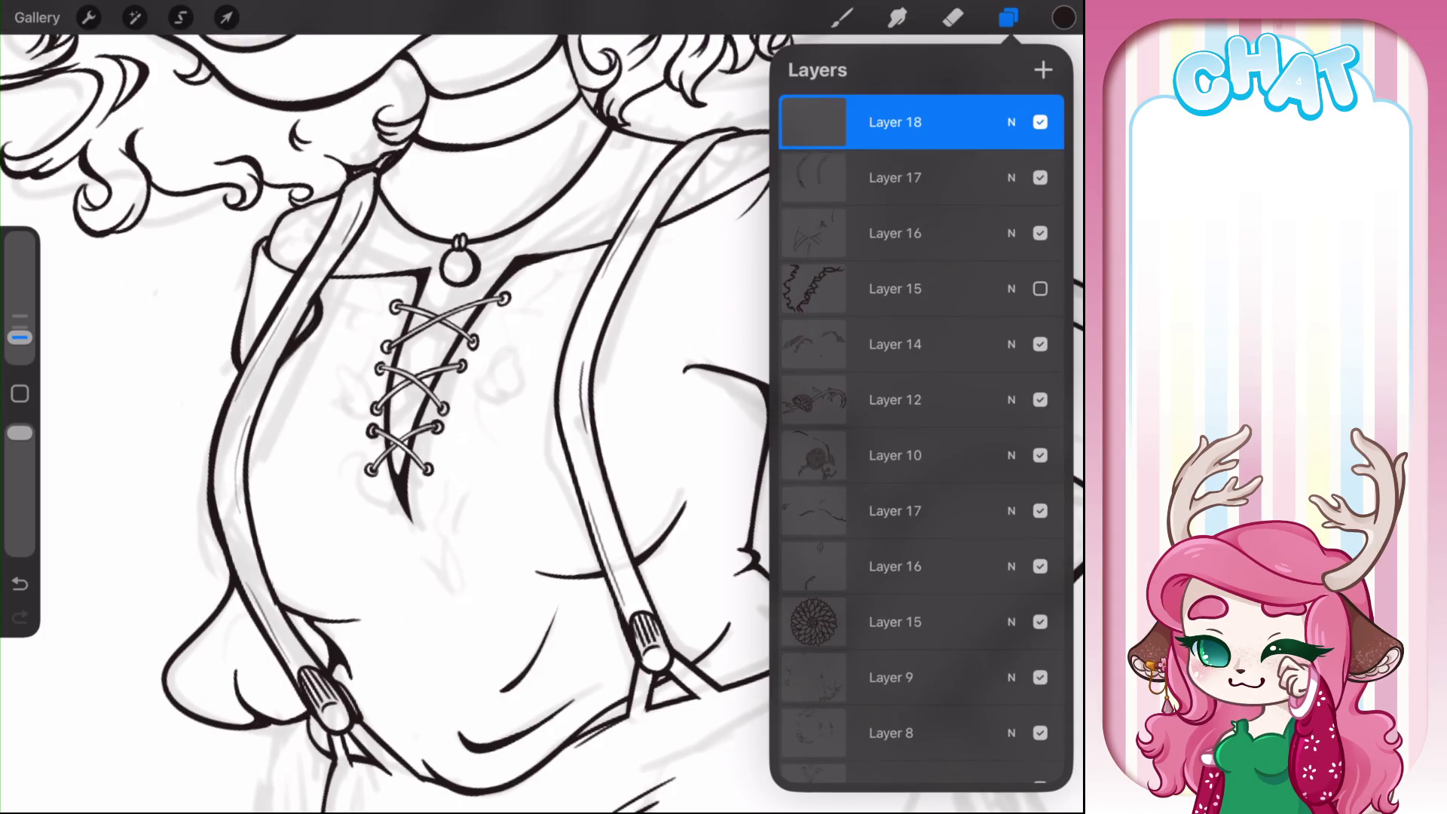
pyautogui.click(842, 17)
pyautogui.moveTo(431, 524)
pyautogui.mouseDown()
pyautogui.moveTo(499, 332)
pyautogui.moveTo(582, 261)
pyautogui.mouseUp()
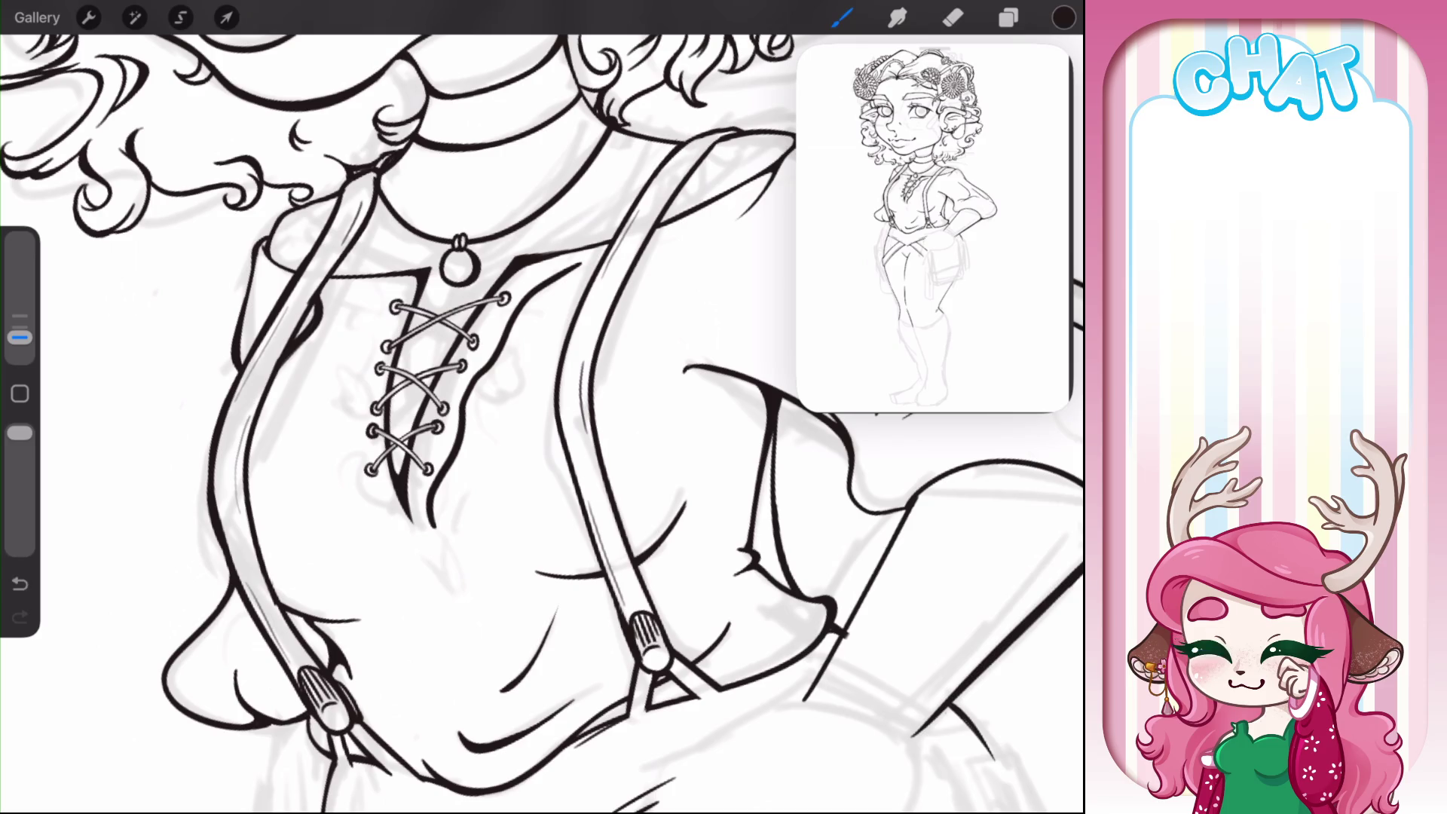
pyautogui.hotkey('ctrl', 'z')
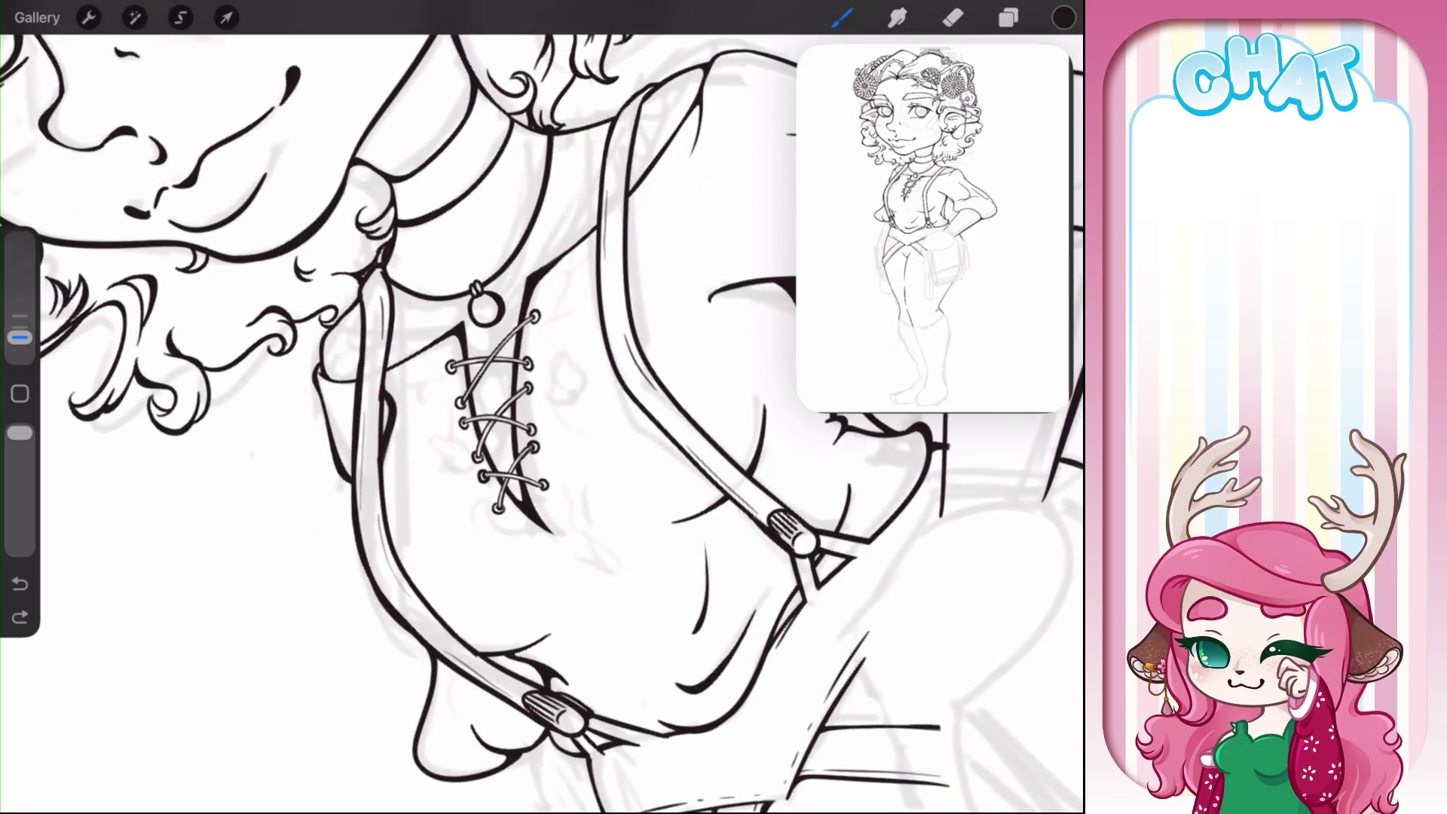
pyautogui.click(842, 18)
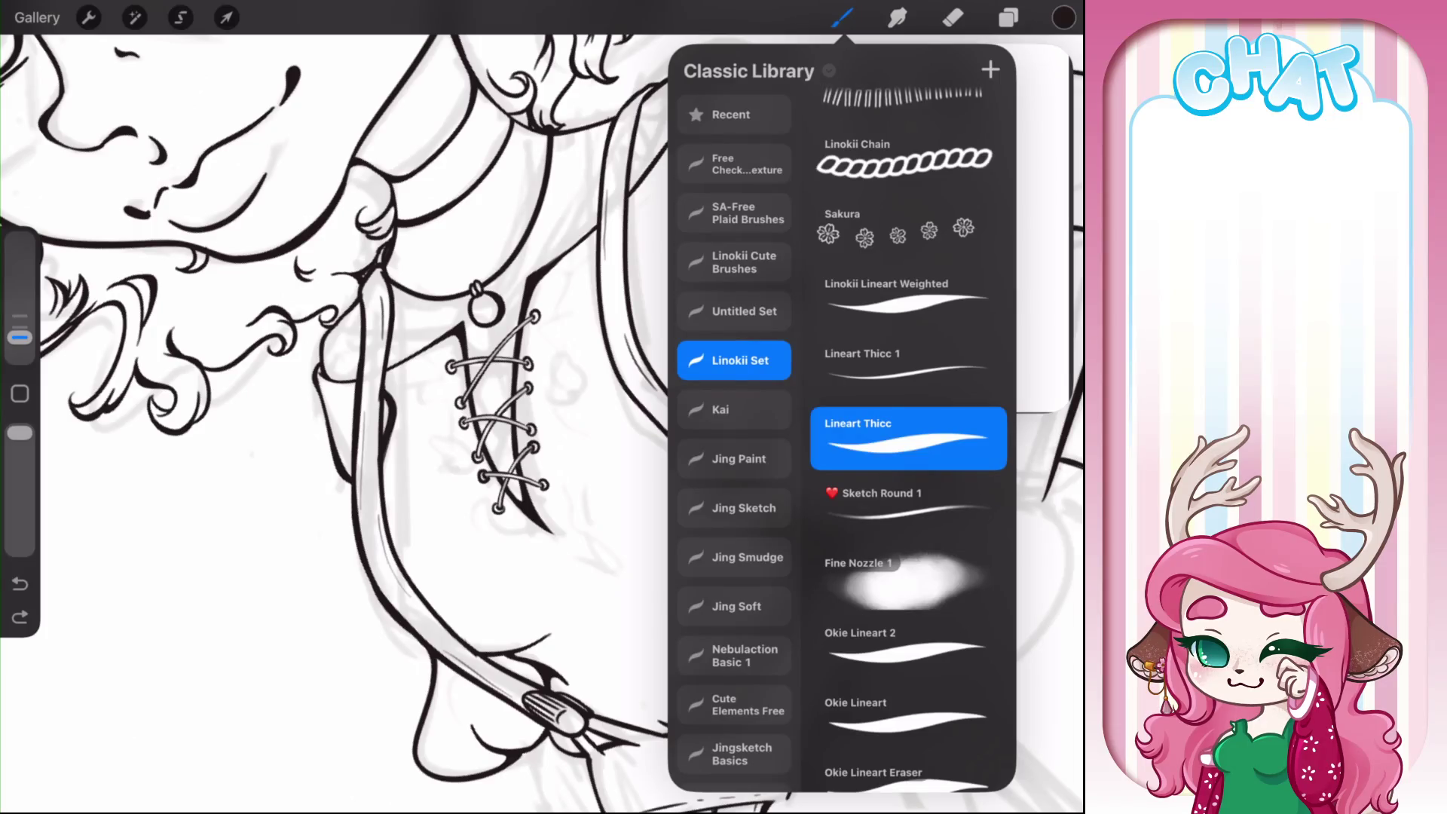
# - Try the Linokii Lineart Weighted brush at a slightly thinner size, then undo the test stroke
pyautogui.click(909, 298)
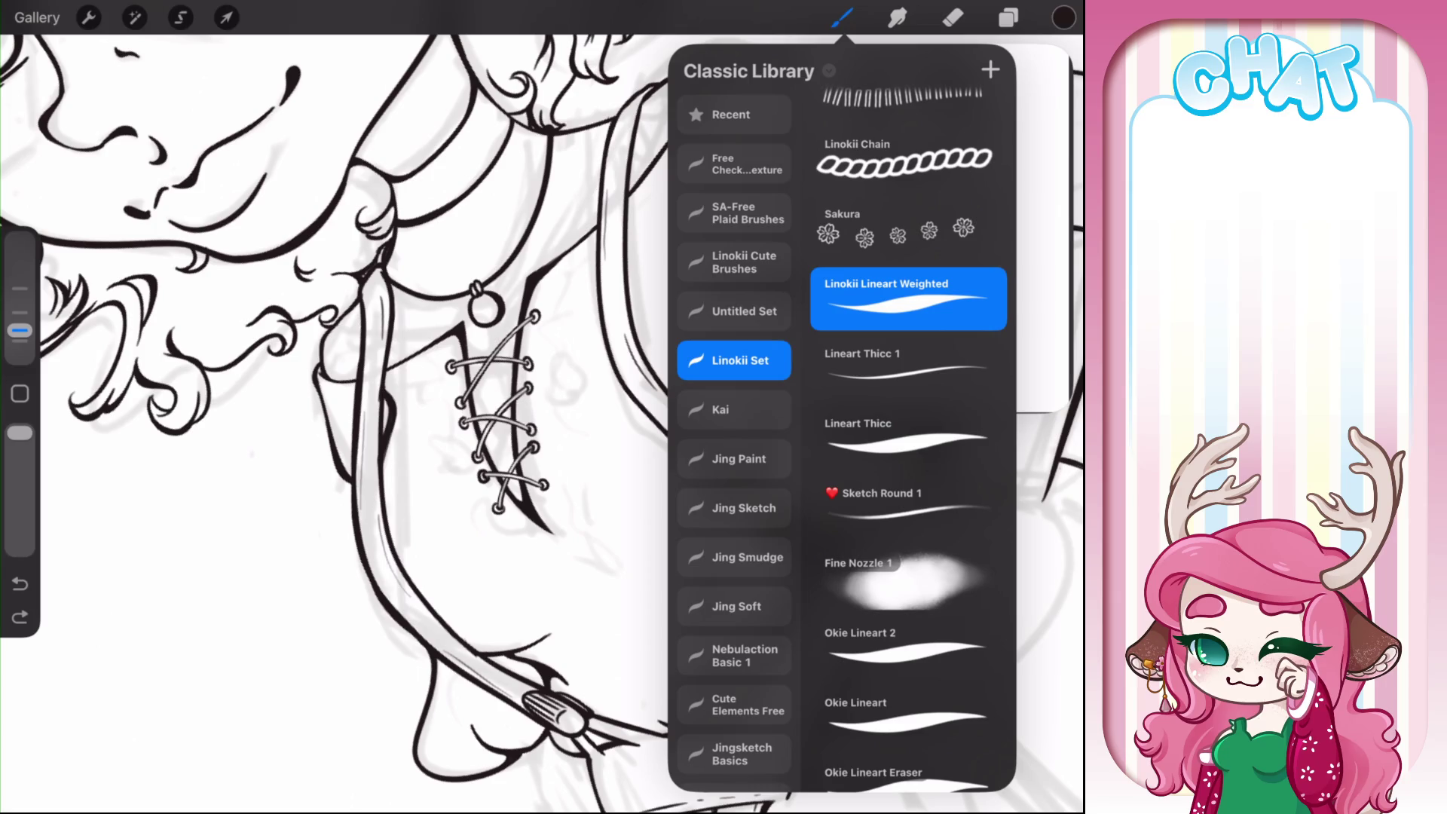
pyautogui.moveTo(19, 330); pyautogui.dragTo(19, 341)
pyautogui.click(528, 603)
pyautogui.moveTo(478, 452)
pyautogui.mouseDown()
pyautogui.moveTo(558, 581)
pyautogui.moveTo(641, 339)
pyautogui.mouseUp()
pyautogui.hotkey('ctrl', 'z')
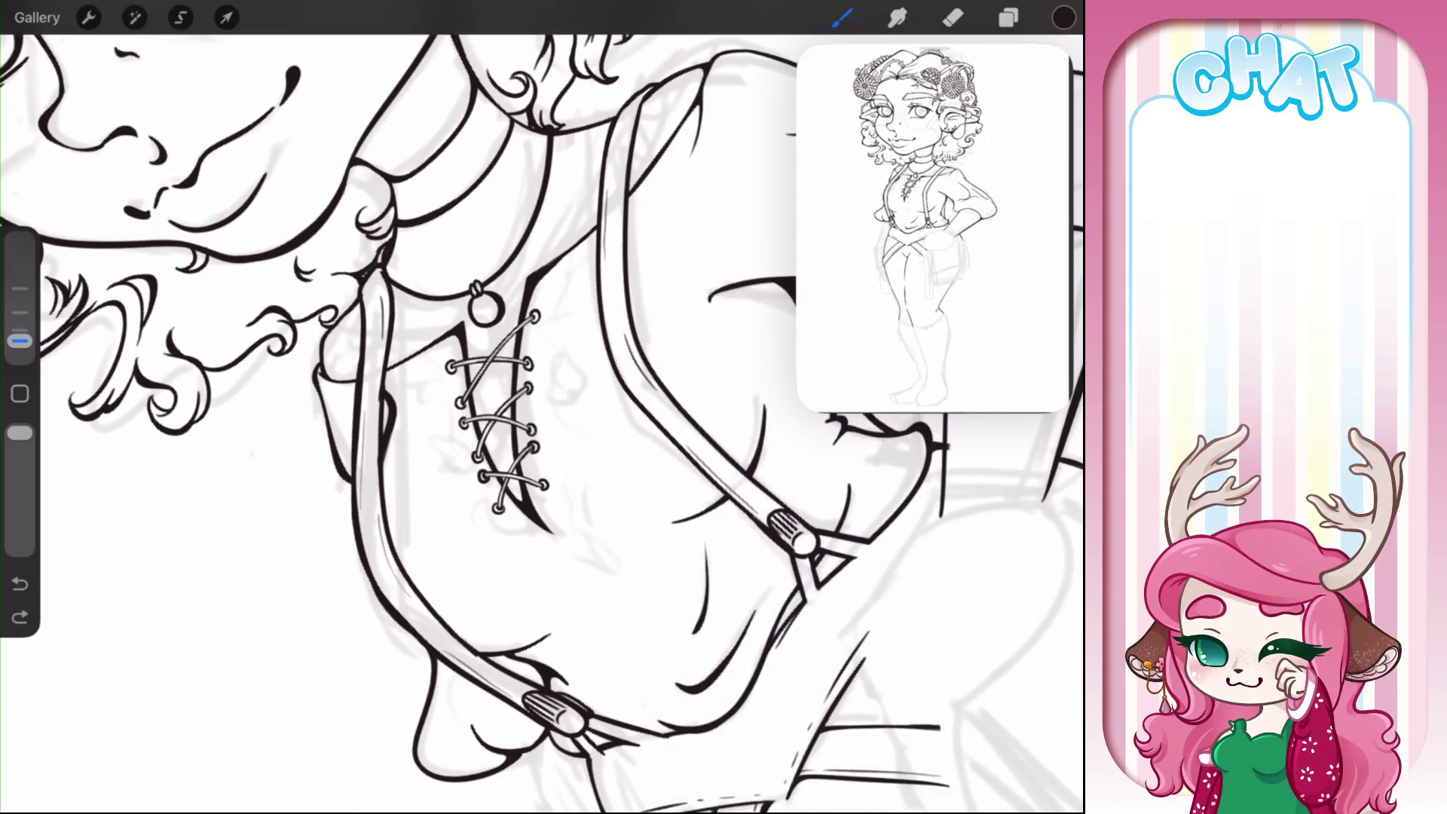
# - Reselect the Lineart Thicc brush from the Linokii Set and undo the last stroke
pyautogui.click(842, 17)
pyautogui.click(908, 577)
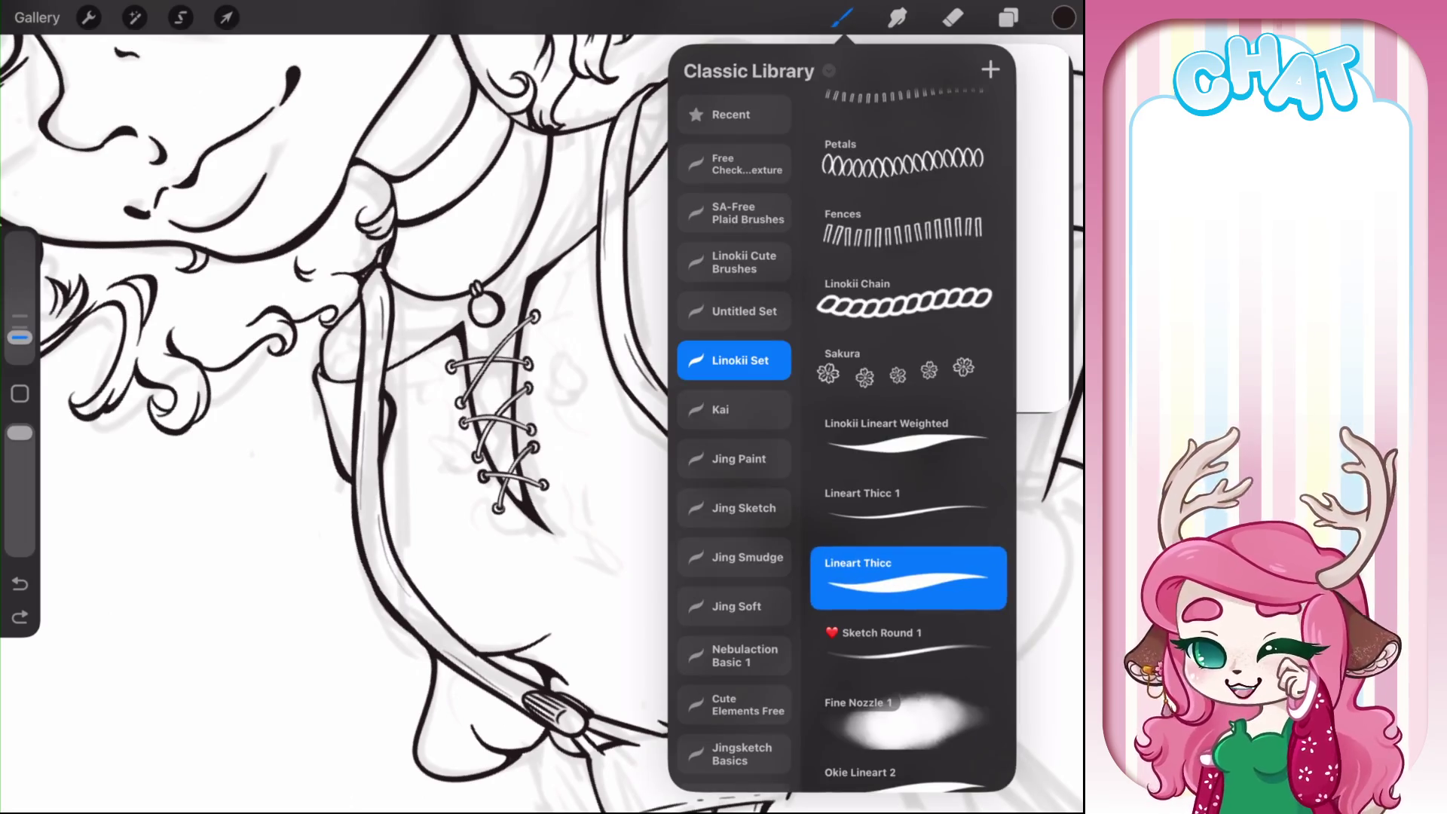
pyautogui.click(842, 17)
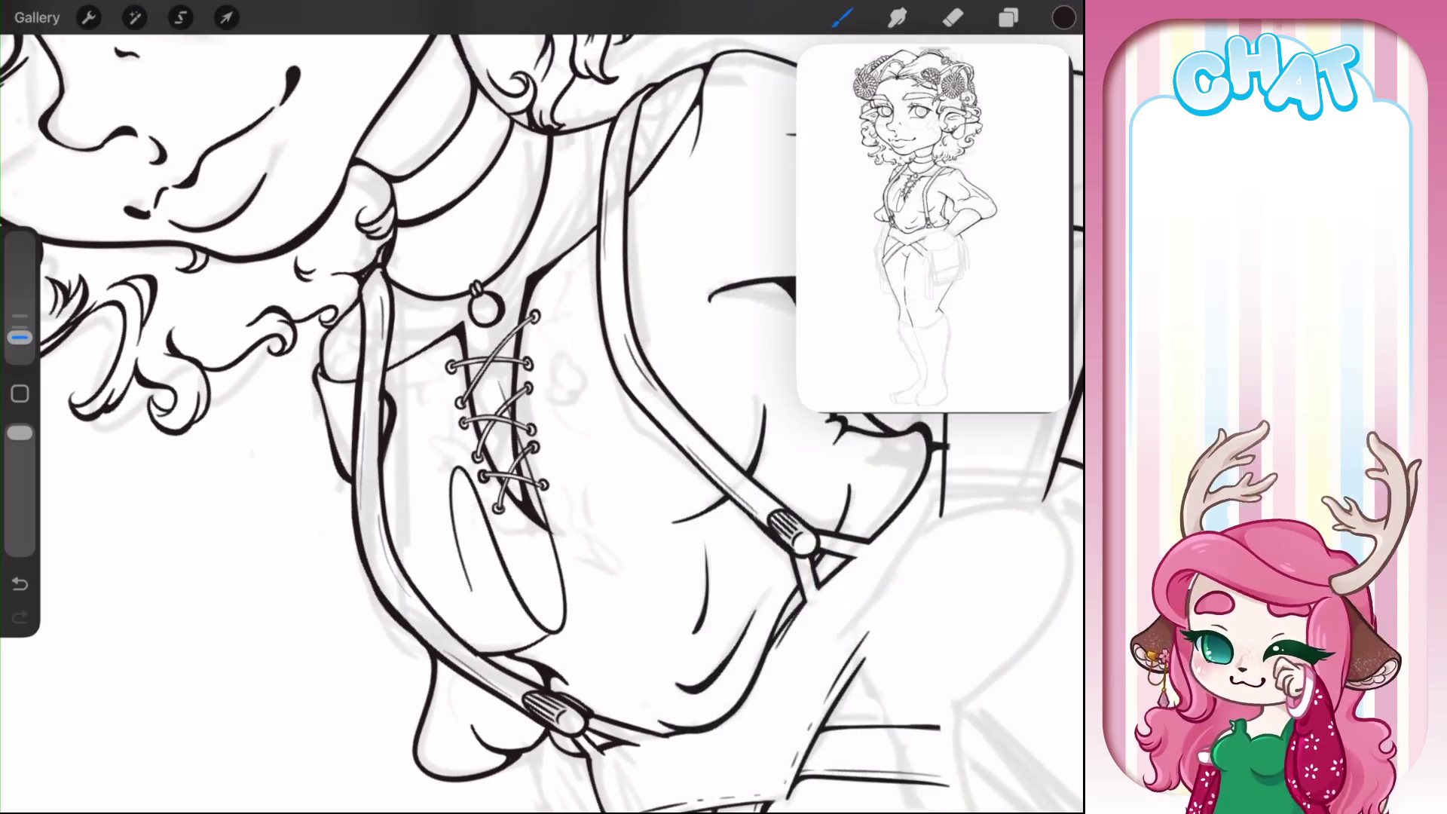
pyautogui.hotkey('ctrl', 'z')
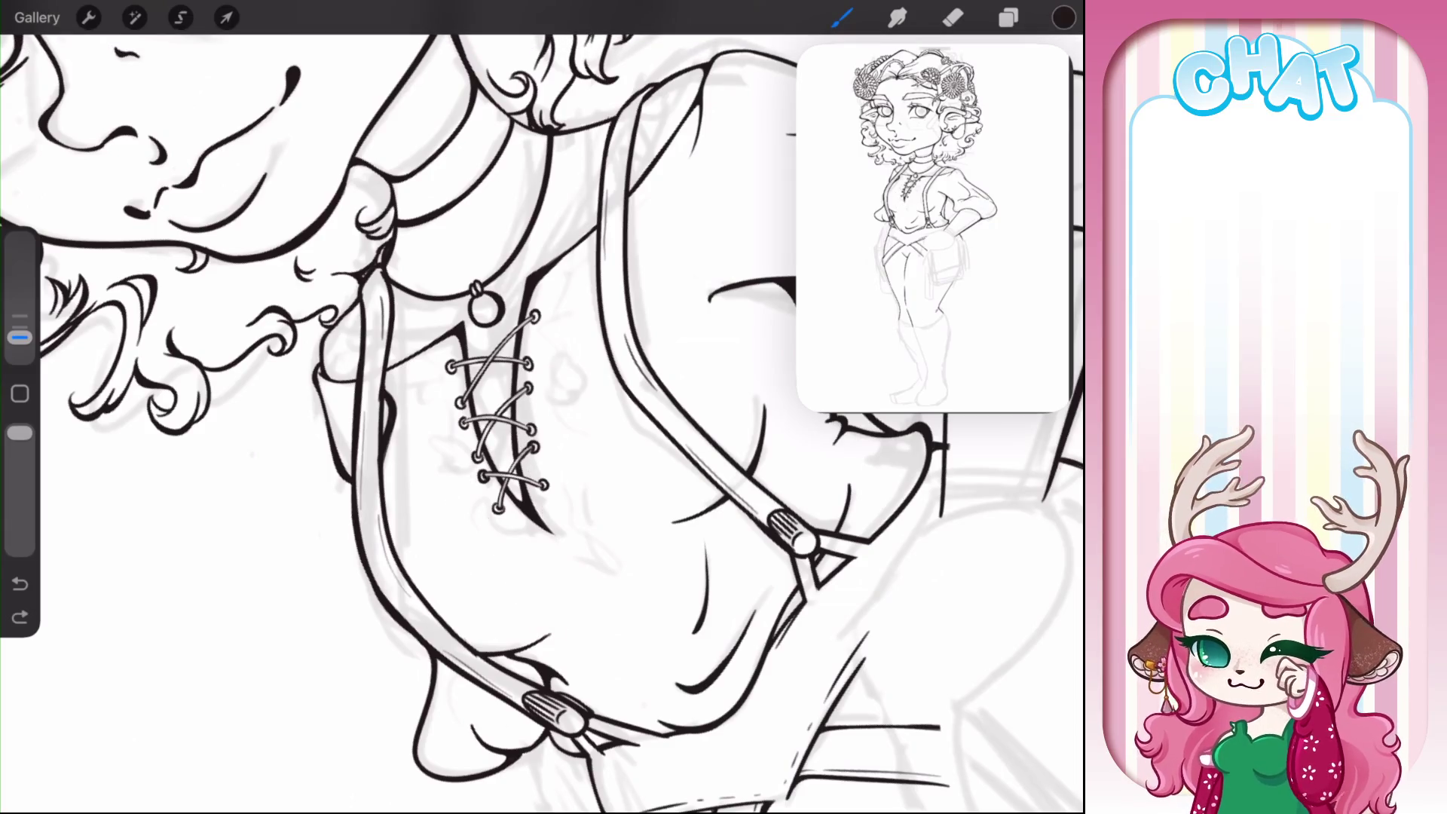
pyautogui.scroll(3, 599, 398)
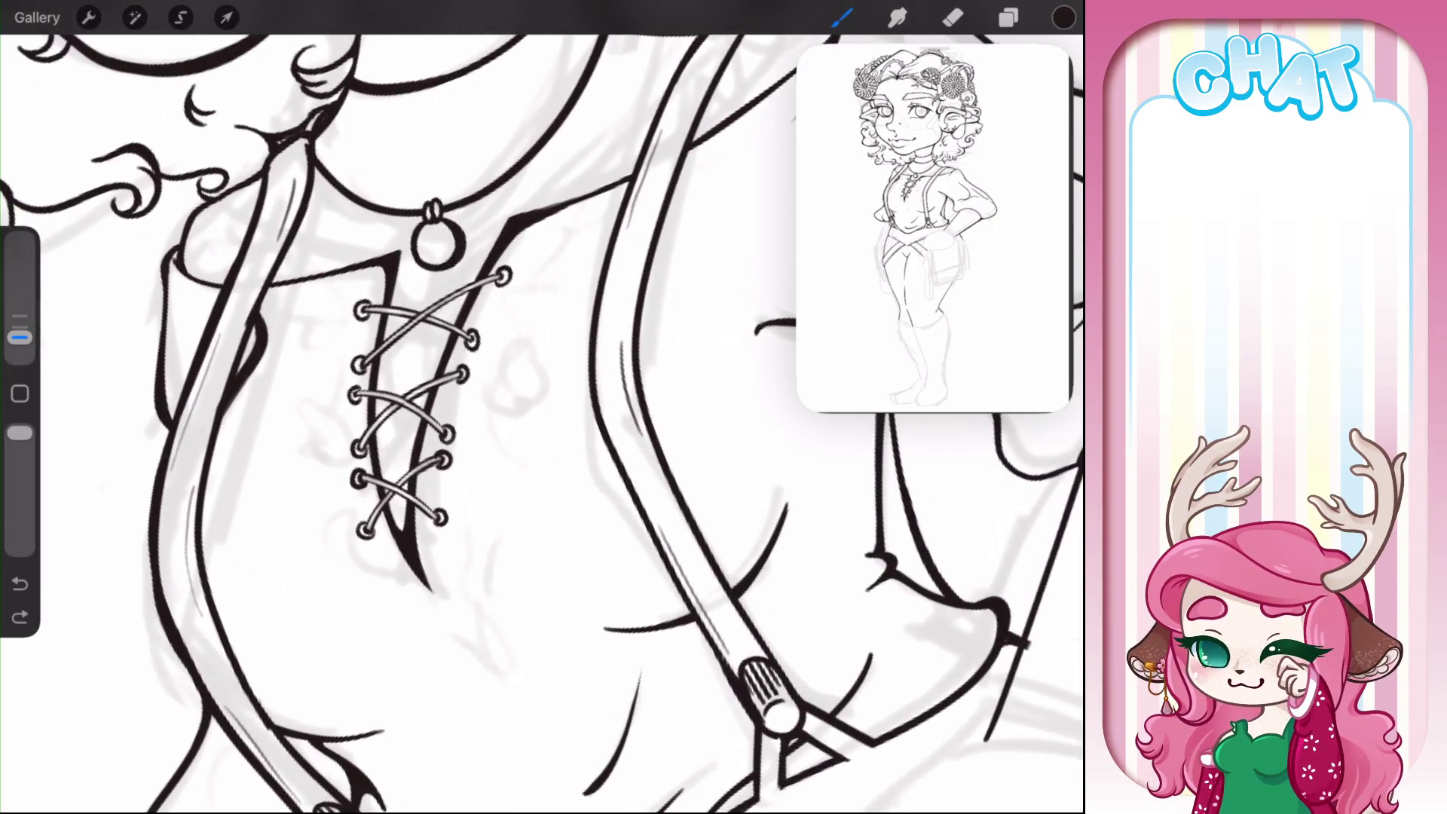
# - Ink a mark at the ruffle curl's tip, then tidy it with a smaller eraser
pyautogui.moveTo(591, 218)
pyautogui.mouseDown()
pyautogui.moveTo(504, 322)
pyautogui.moveTo(474, 420)
pyautogui.moveTo(465, 601)
pyautogui.moveTo(456, 536)
pyautogui.moveTo(473, 518)
pyautogui.moveTo(453, 574)
pyautogui.moveTo(488, 503)
pyautogui.moveTo(466, 445)
pyautogui.moveTo(475, 380)
pyautogui.moveTo(513, 388)
pyautogui.moveTo(505, 332)
pyautogui.moveTo(561, 243)
pyautogui.moveTo(606, 215)
pyautogui.moveTo(609, 240)
pyautogui.mouseUp()
pyautogui.hotkey('ctrl', 'z')
pyautogui.hotkey('ctrl', 'z')
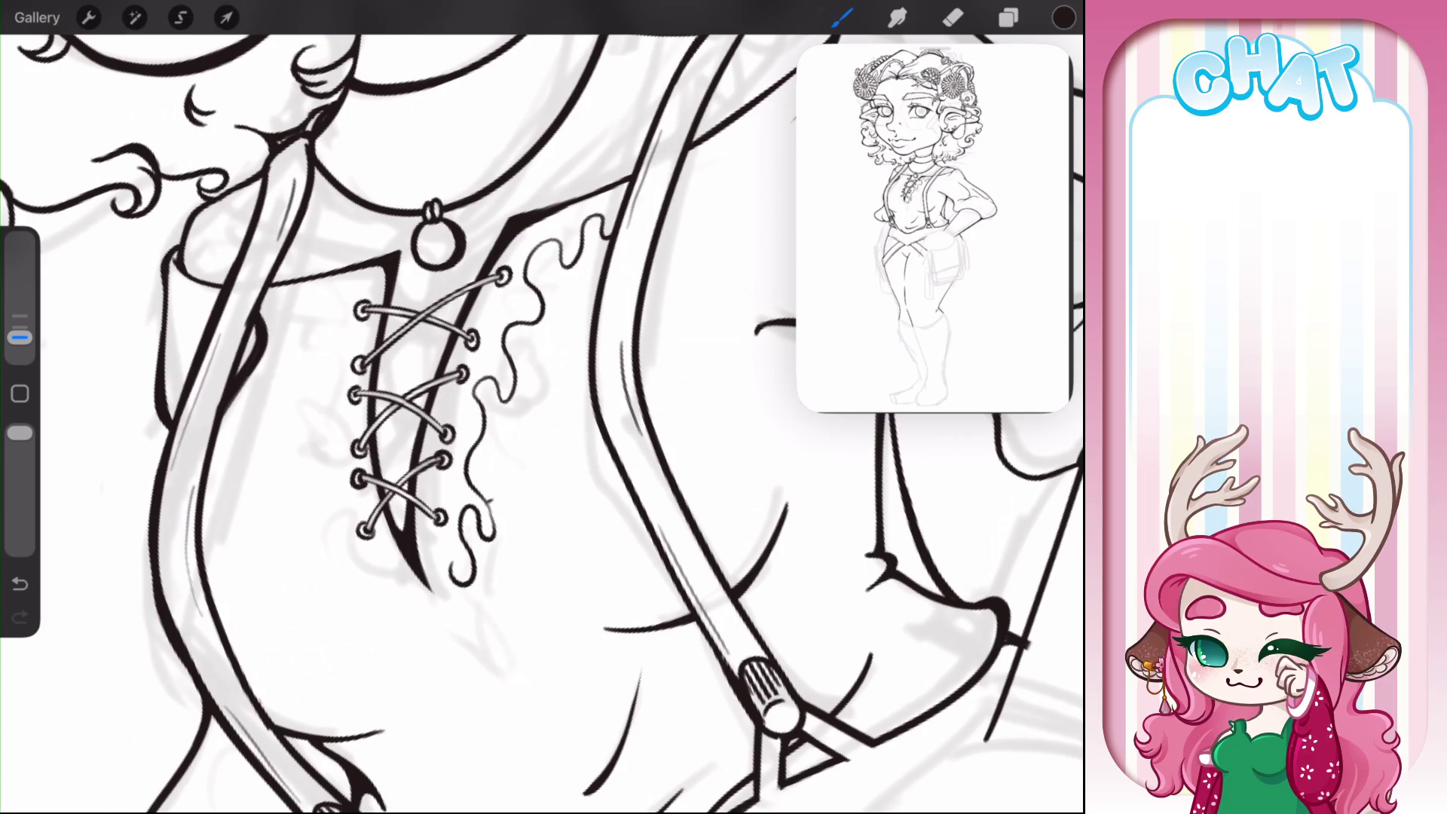
pyautogui.moveTo(467, 586); pyautogui.dragTo(473, 593)
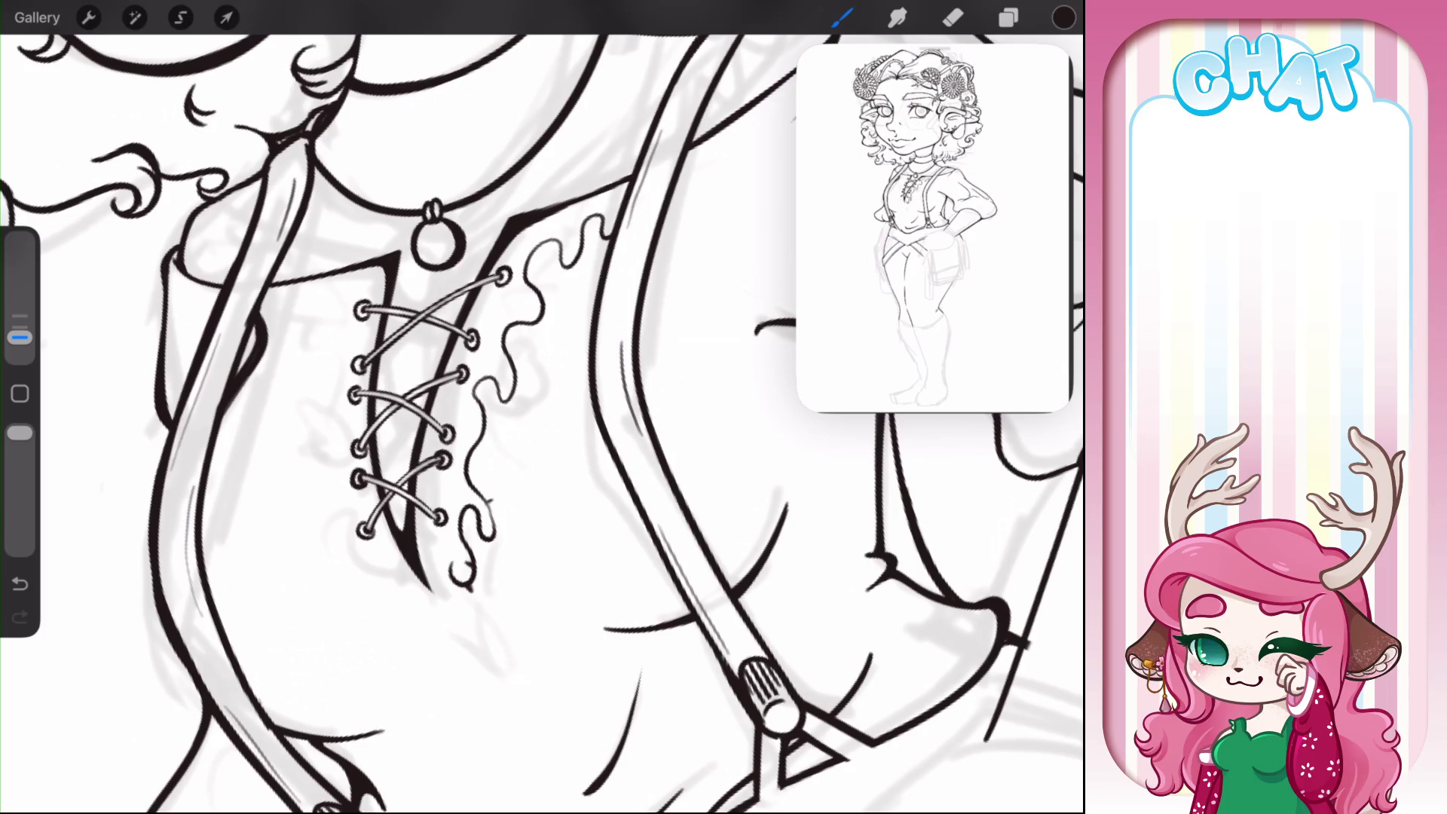
pyautogui.moveTo(19, 337); pyautogui.dragTo(20, 303)
pyautogui.click(953, 17)
pyautogui.moveTo(468, 587); pyautogui.dragTo(473, 593)
pyautogui.hotkey('ctrl', 'z')
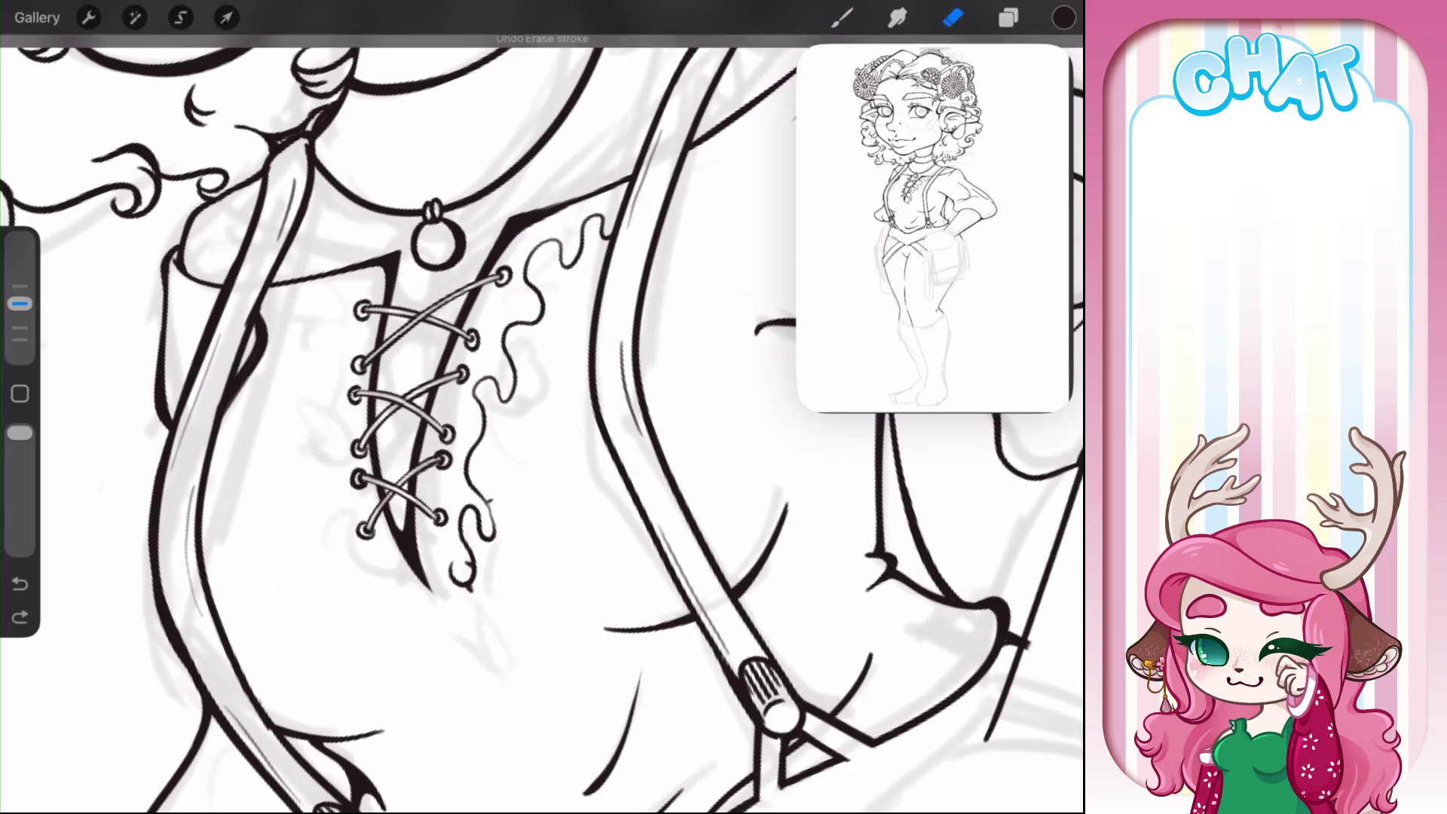
pyautogui.moveTo(20, 302); pyautogui.dragTo(20, 340)
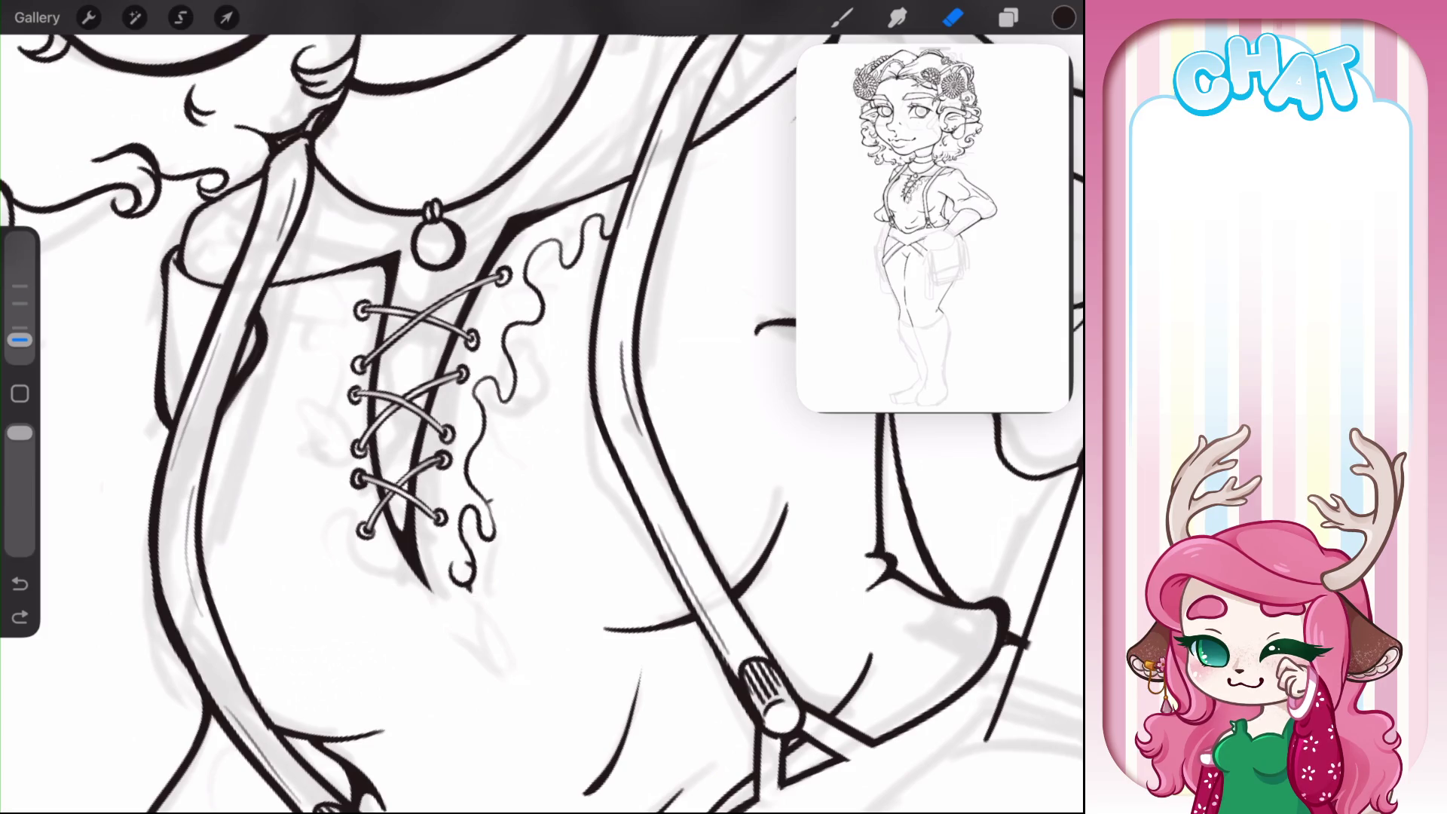
pyautogui.moveTo(467, 586); pyautogui.dragTo(474, 593)
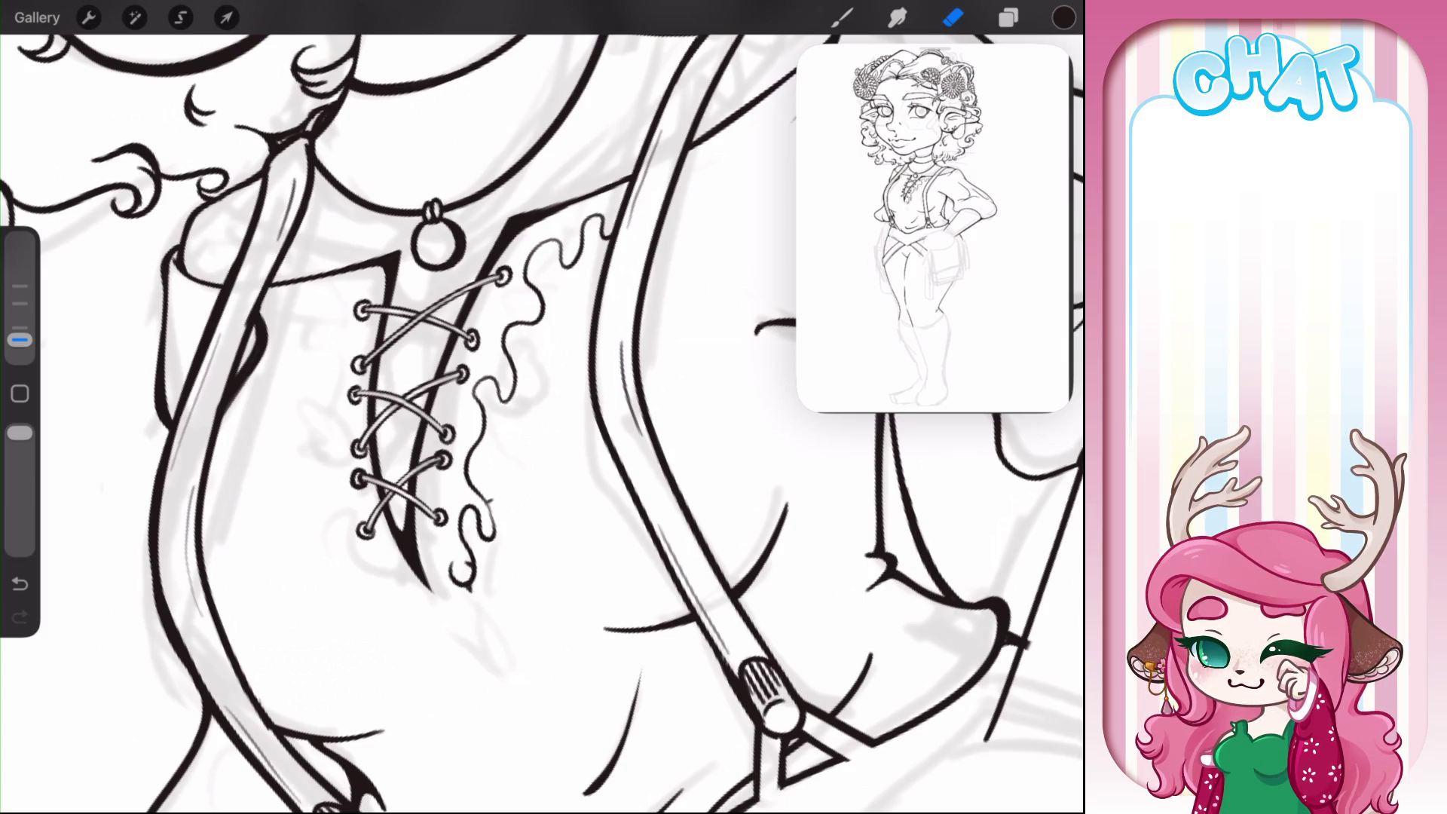
pyautogui.click(842, 17)
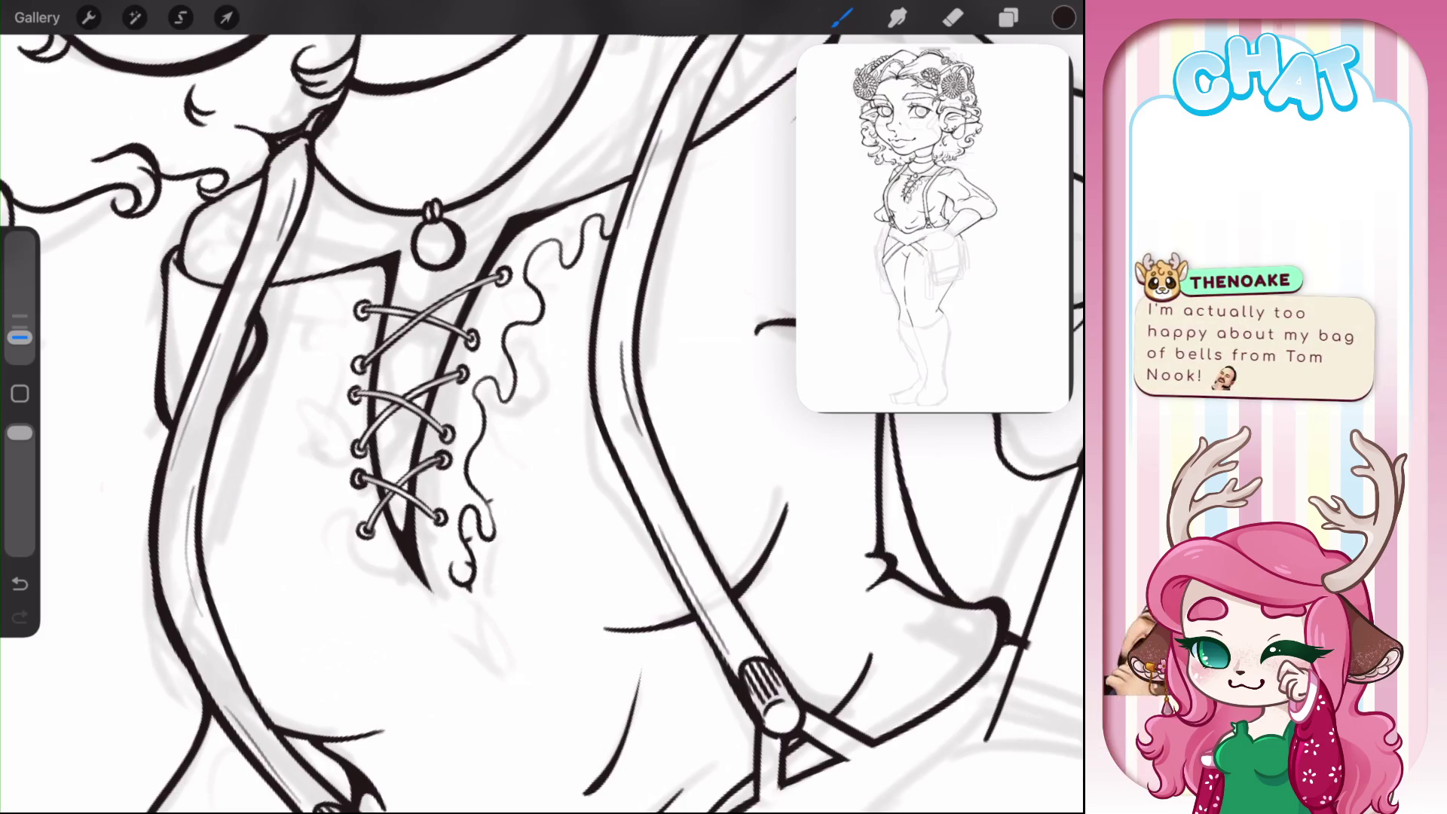
pyautogui.click(1007, 17)
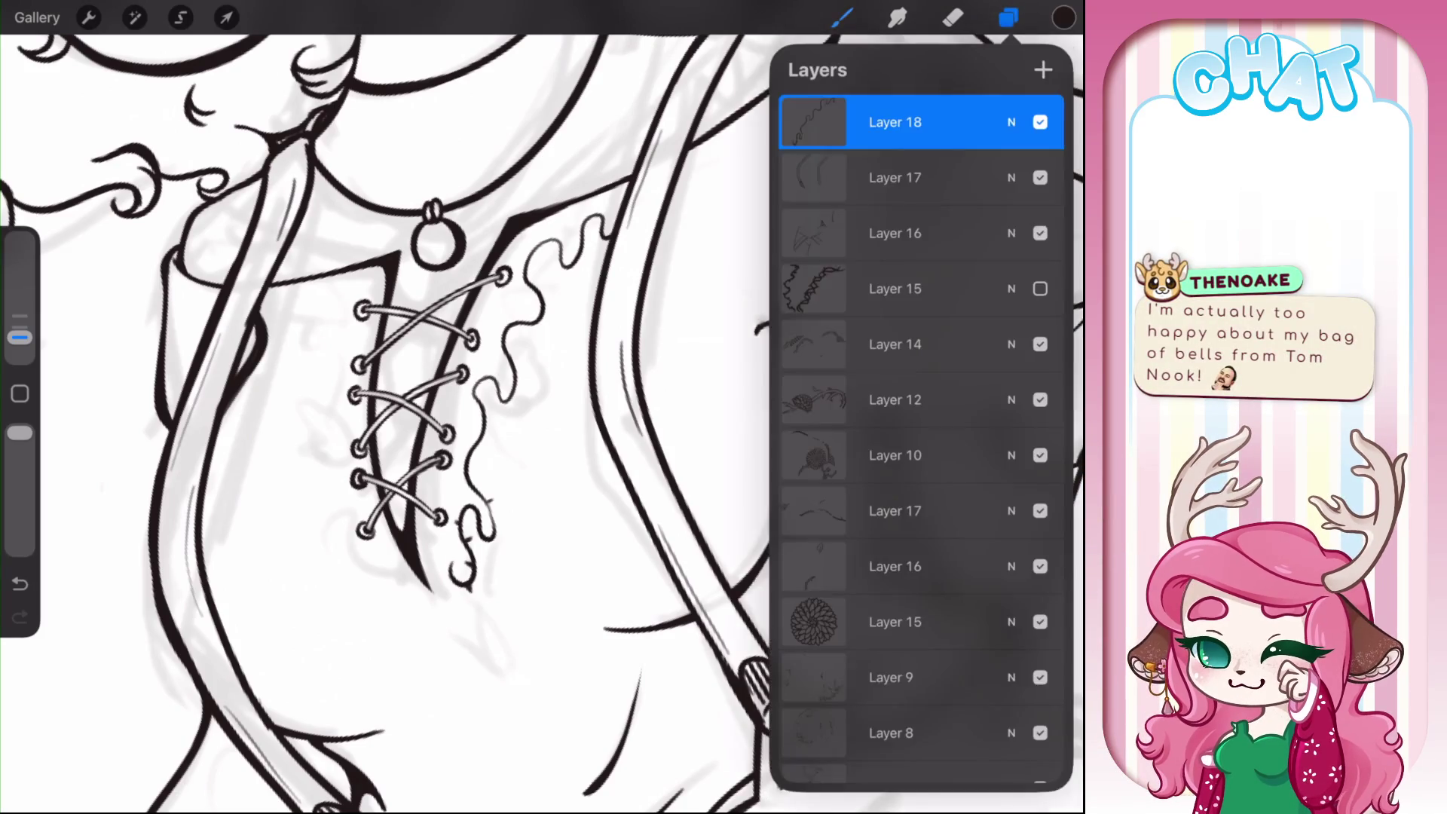
# - Fix the ruffle's swirl tip, erasing stray ticks and thickening it with a dark stroke
pyautogui.click(1008, 17)
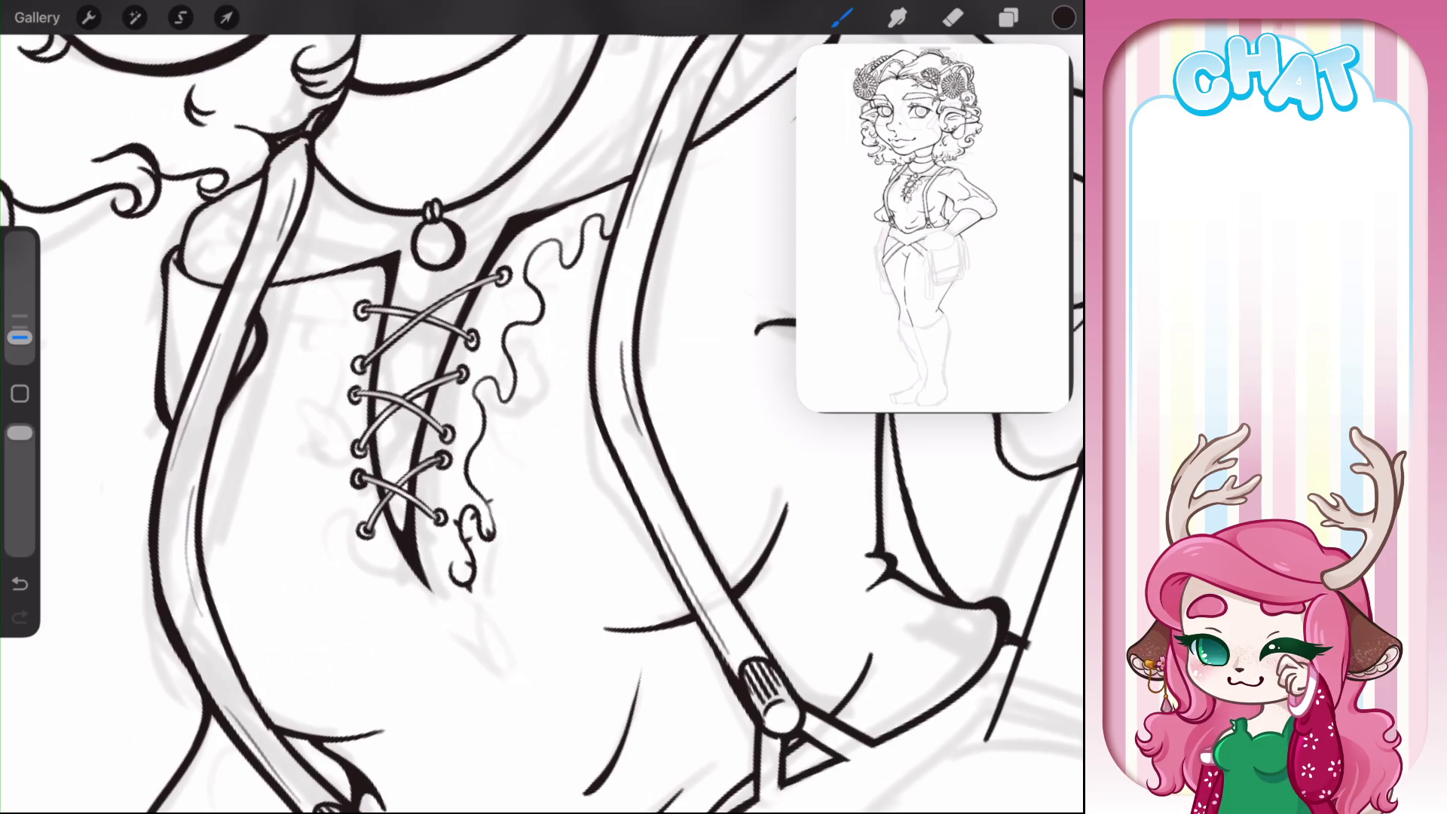
pyautogui.moveTo(492, 517); pyautogui.dragTo(504, 511)
pyautogui.click(953, 17)
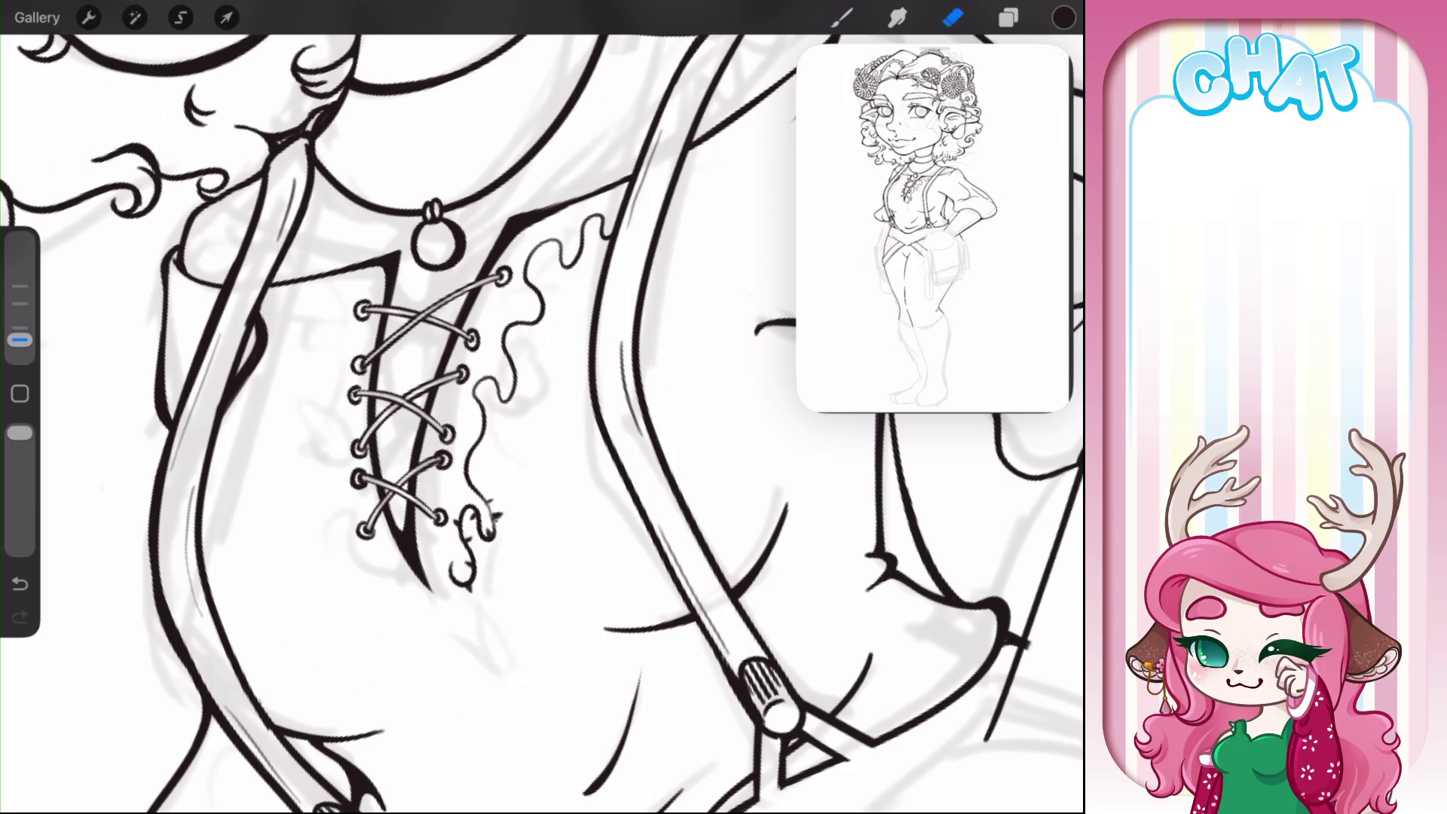
pyautogui.moveTo(492, 512); pyautogui.dragTo(505, 510)
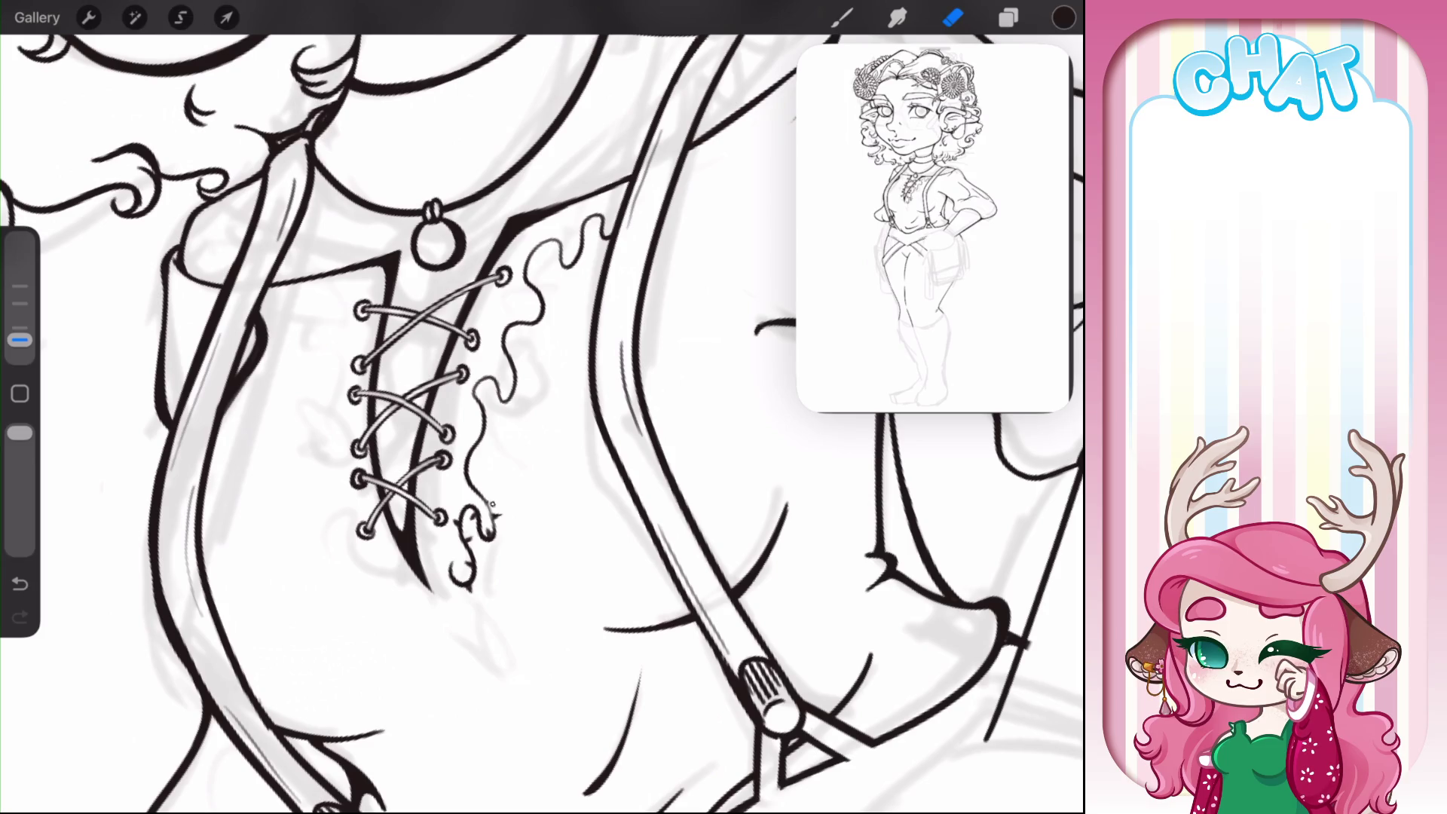
pyautogui.click(842, 17)
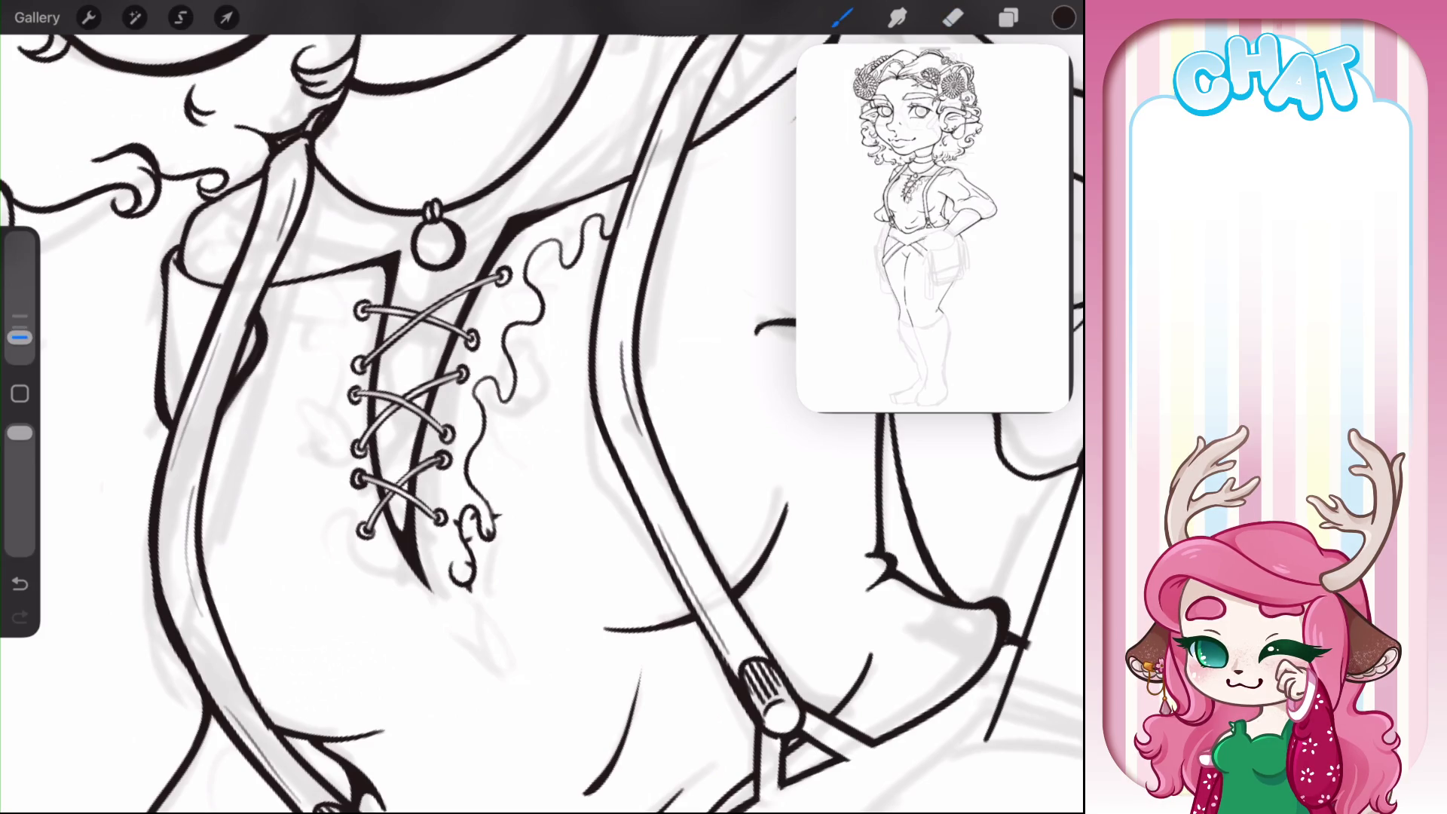
pyautogui.moveTo(490, 504)
pyautogui.mouseDown()
pyautogui.moveTo(487, 523)
pyautogui.moveTo(479, 491)
pyautogui.mouseUp()
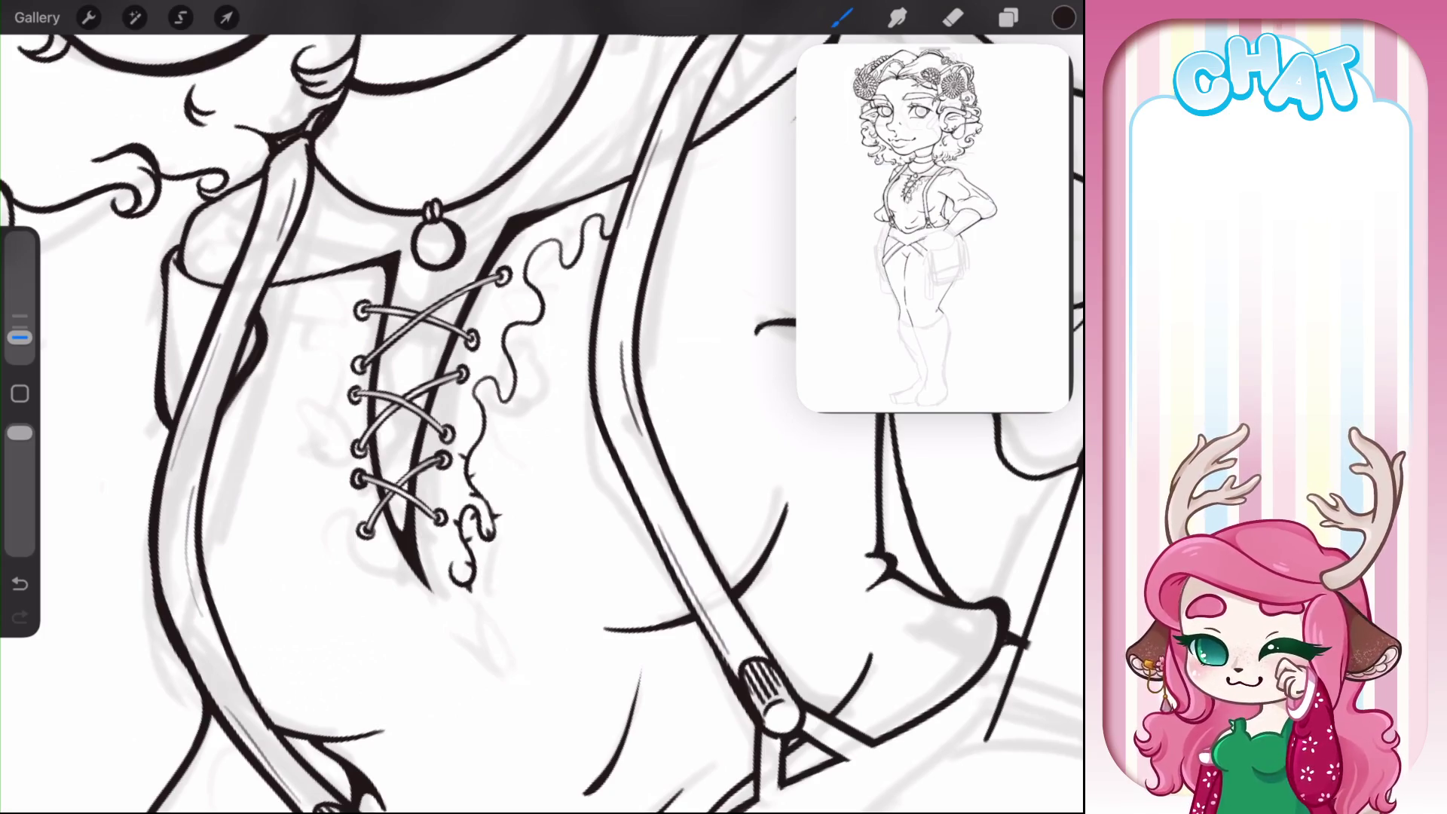
# - Add thorn ticks along the wavy ruffle, erasing and undoing misplaced ones
pyautogui.moveTo(476, 451); pyautogui.dragTo(509, 458)
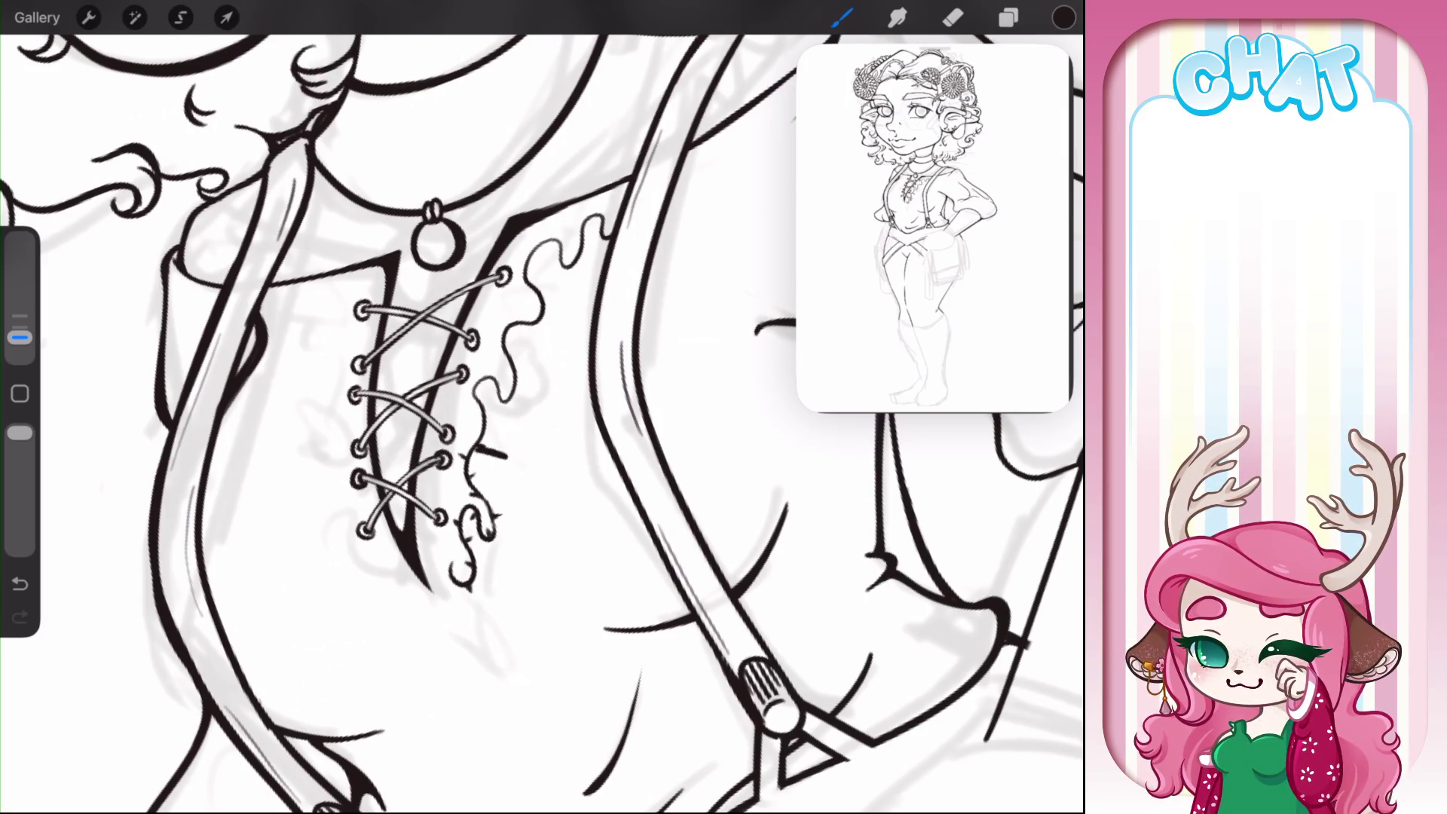
pyautogui.click(953, 18)
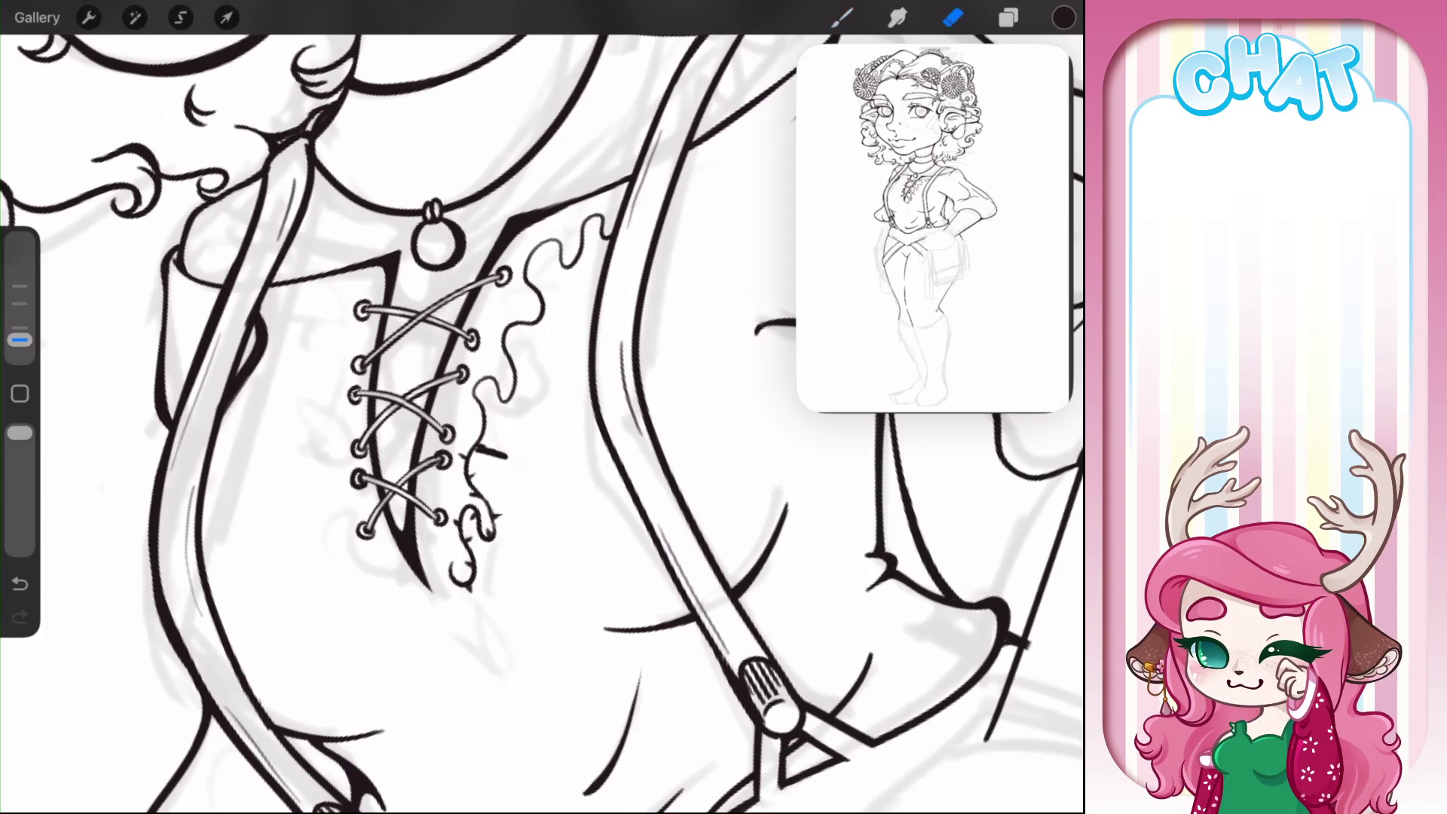
pyautogui.moveTo(473, 450); pyautogui.dragTo(507, 457)
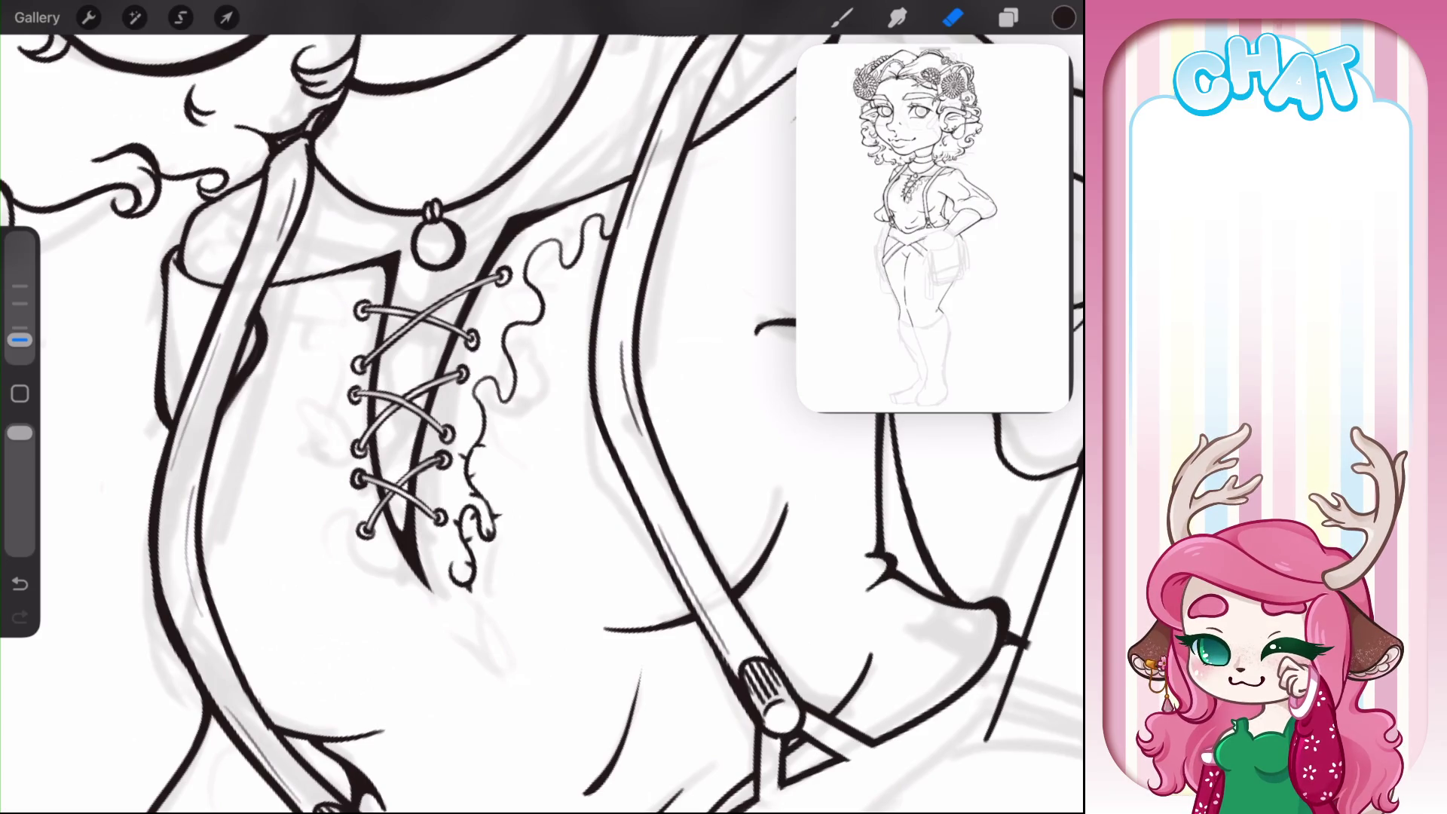
pyautogui.scroll(3, 543, 408)
pyautogui.press('b')
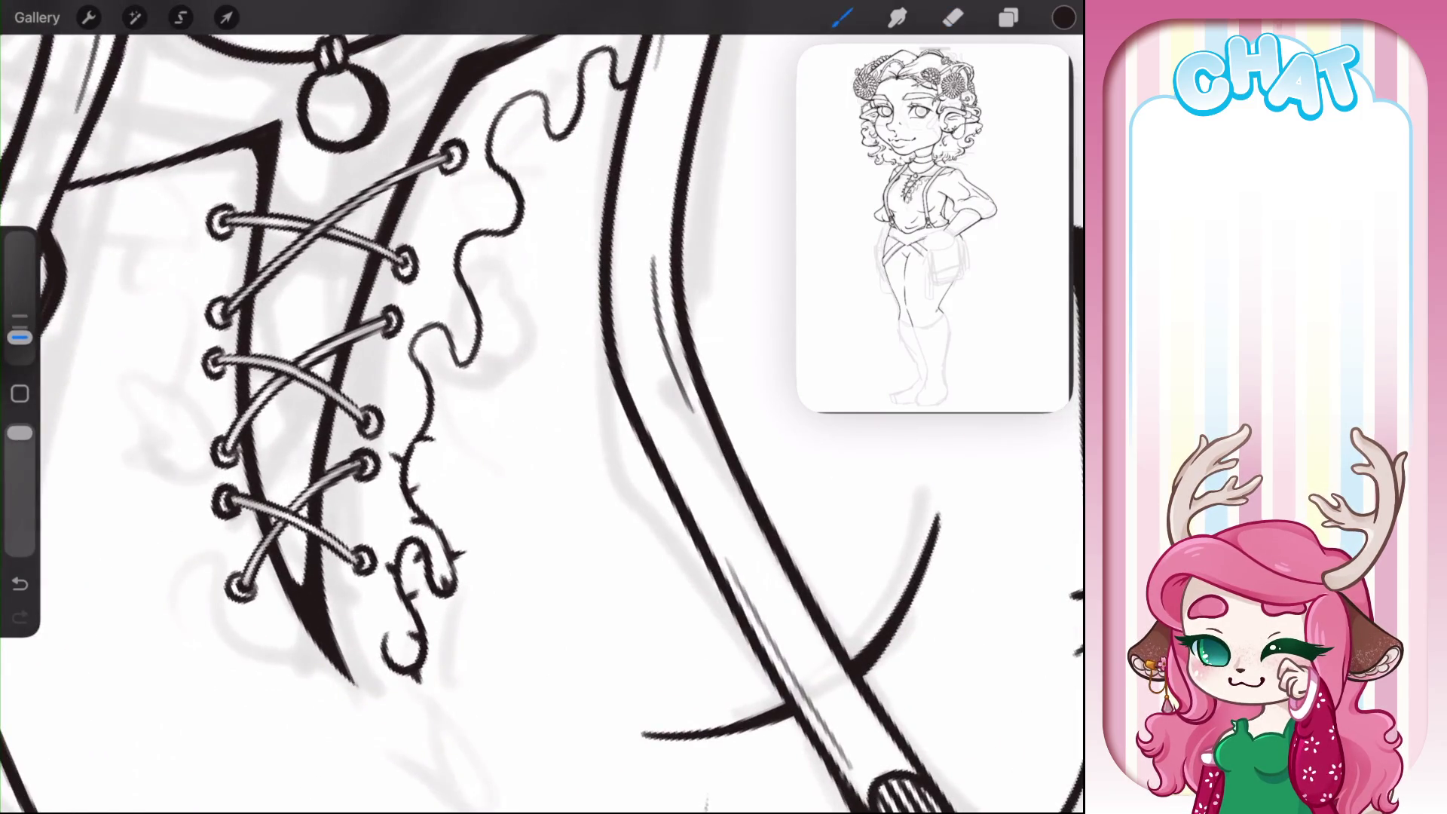
pyautogui.moveTo(405, 458)
pyautogui.mouseDown()
pyautogui.moveTo(437, 398)
pyautogui.moveTo(434, 363)
pyautogui.moveTo(402, 350)
pyautogui.mouseUp()
pyautogui.hotkey('ctrl', 'z')
pyautogui.click(953, 17)
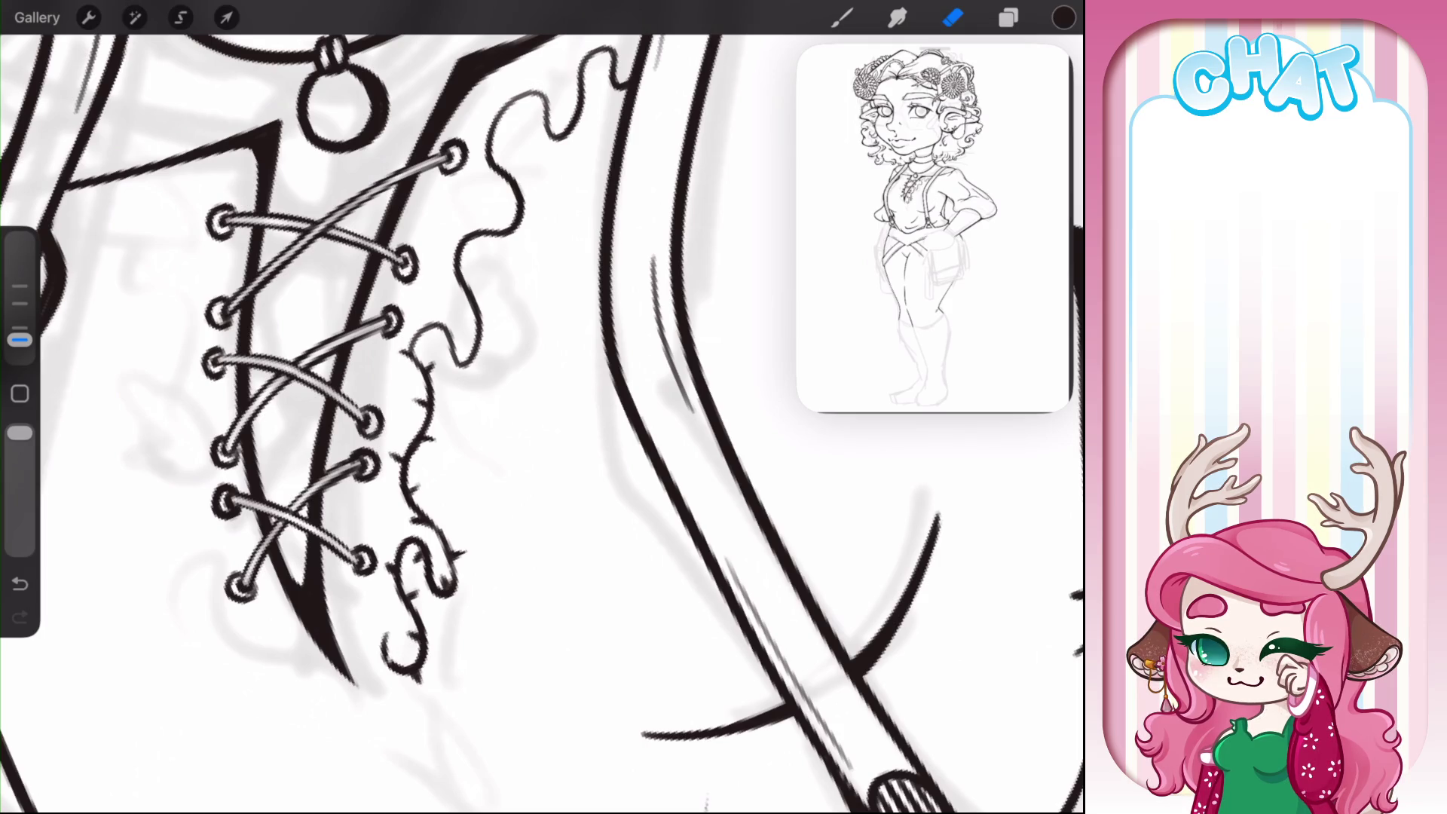
# - Close the loop of the ruffle's lower curl, discarding a trial wave atop the thorny vine
pyautogui.press('b')
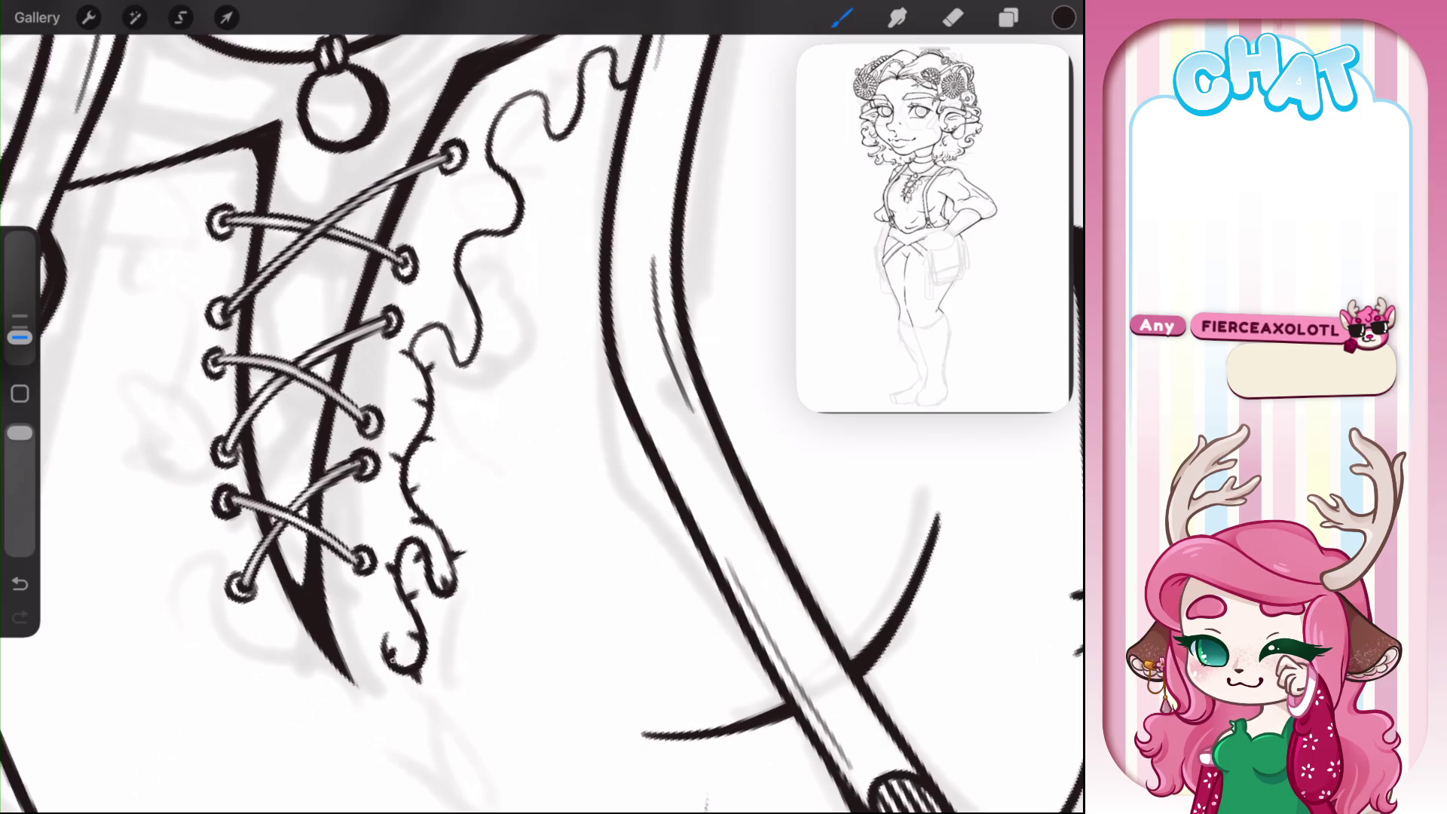
pyautogui.moveTo(401, 643)
pyautogui.mouseDown()
pyautogui.moveTo(390, 663)
pyautogui.moveTo(404, 641)
pyautogui.mouseUp()
pyautogui.scroll(-3, 543, 407)
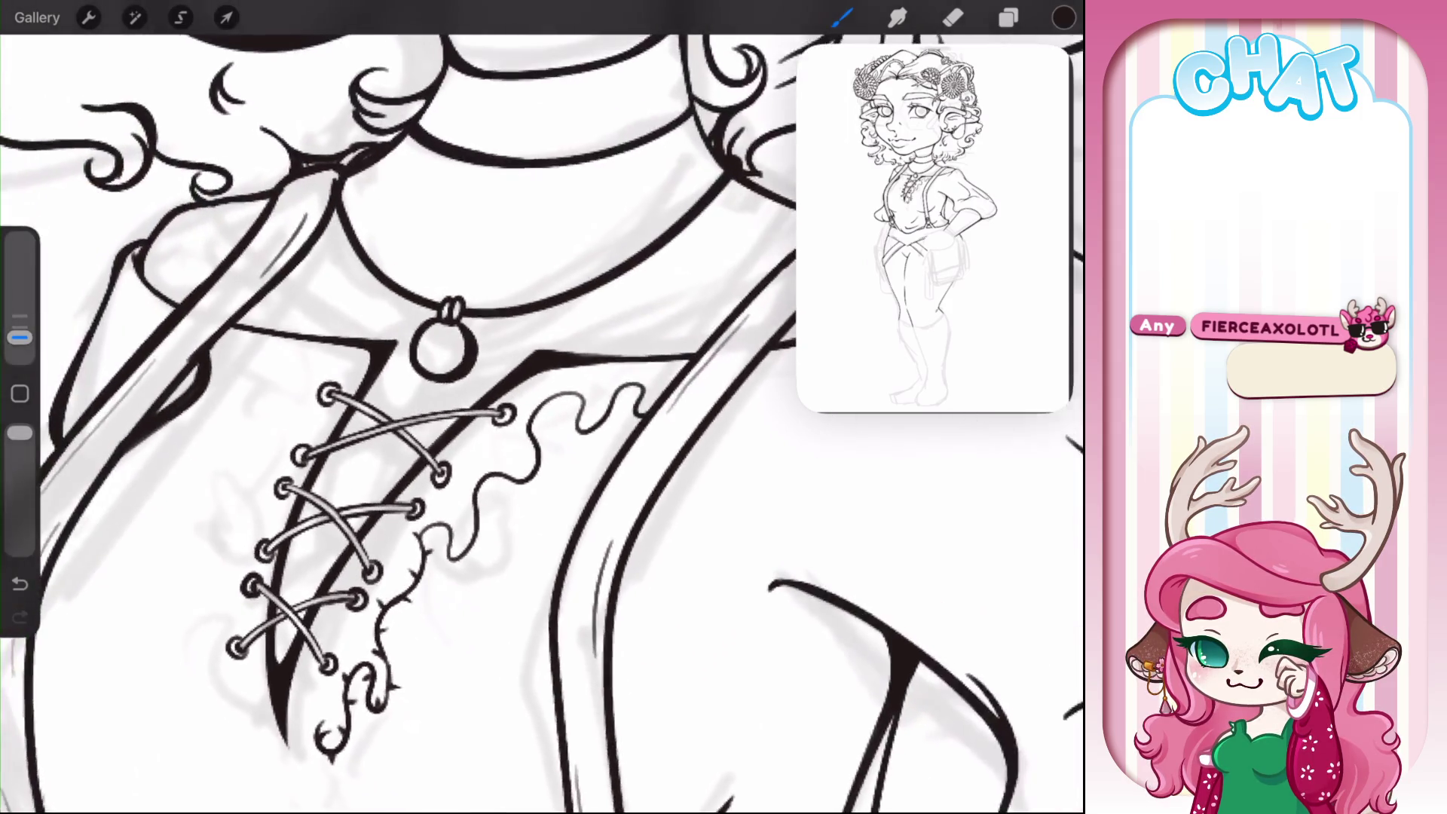
pyautogui.hscroll(2, 543, 407)
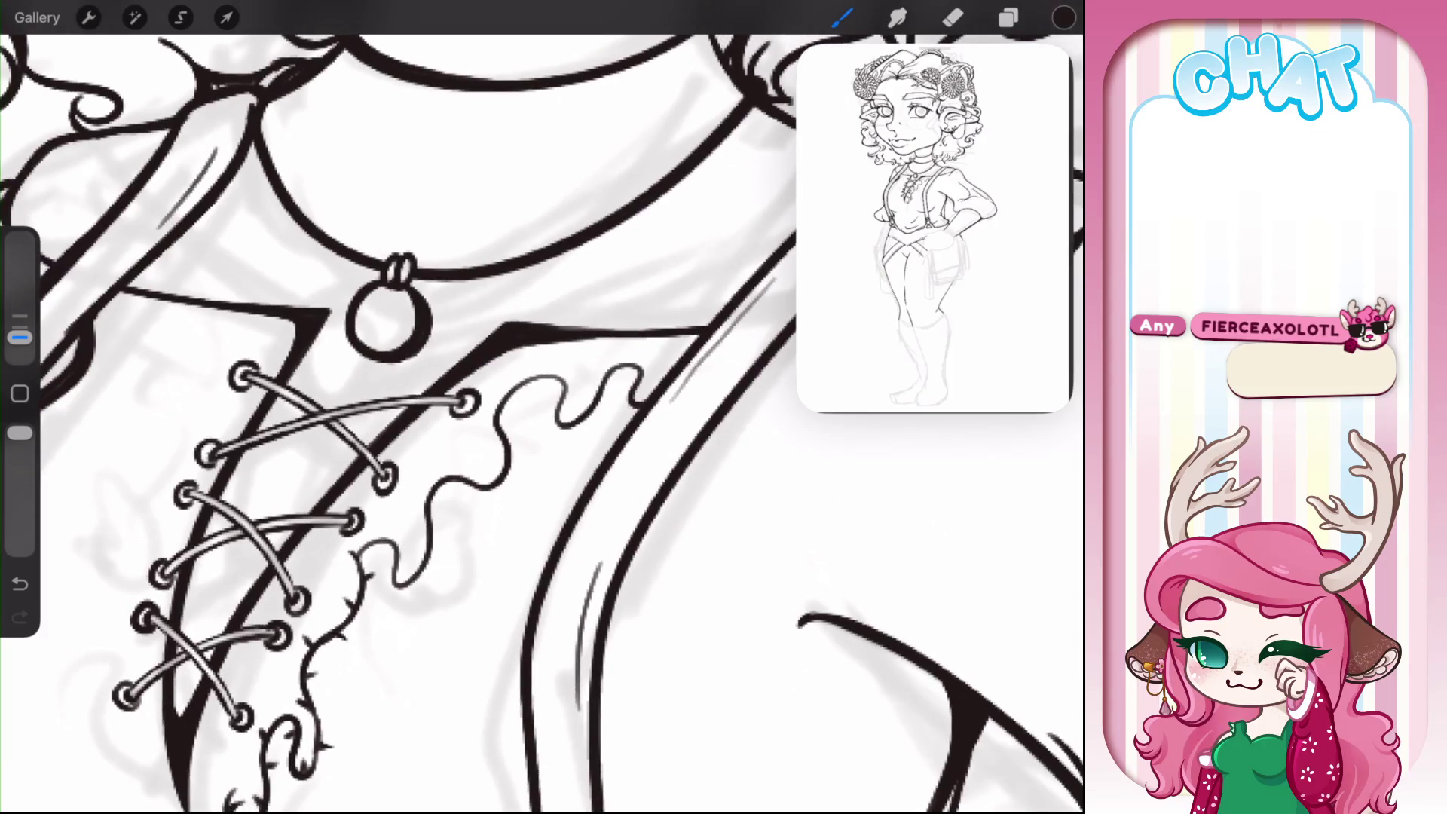
pyautogui.moveTo(369, 539); pyautogui.dragTo(387, 540)
pyautogui.hotkey('ctrl', 'z')
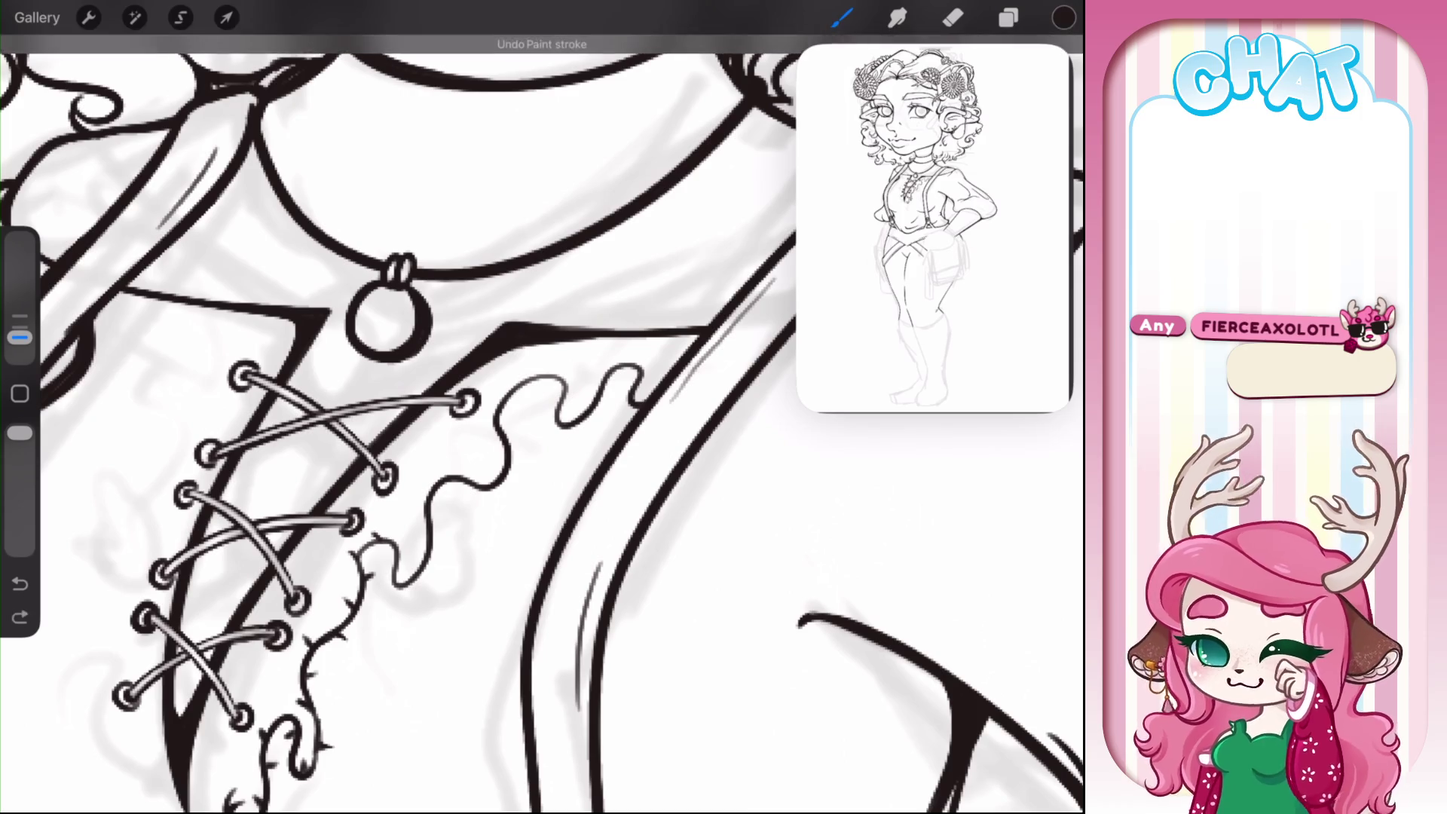
# - Redraw a short stroke on the ruffle outline, undoing a misplaced tick and erase
pyautogui.scroll(3, 543, 407)
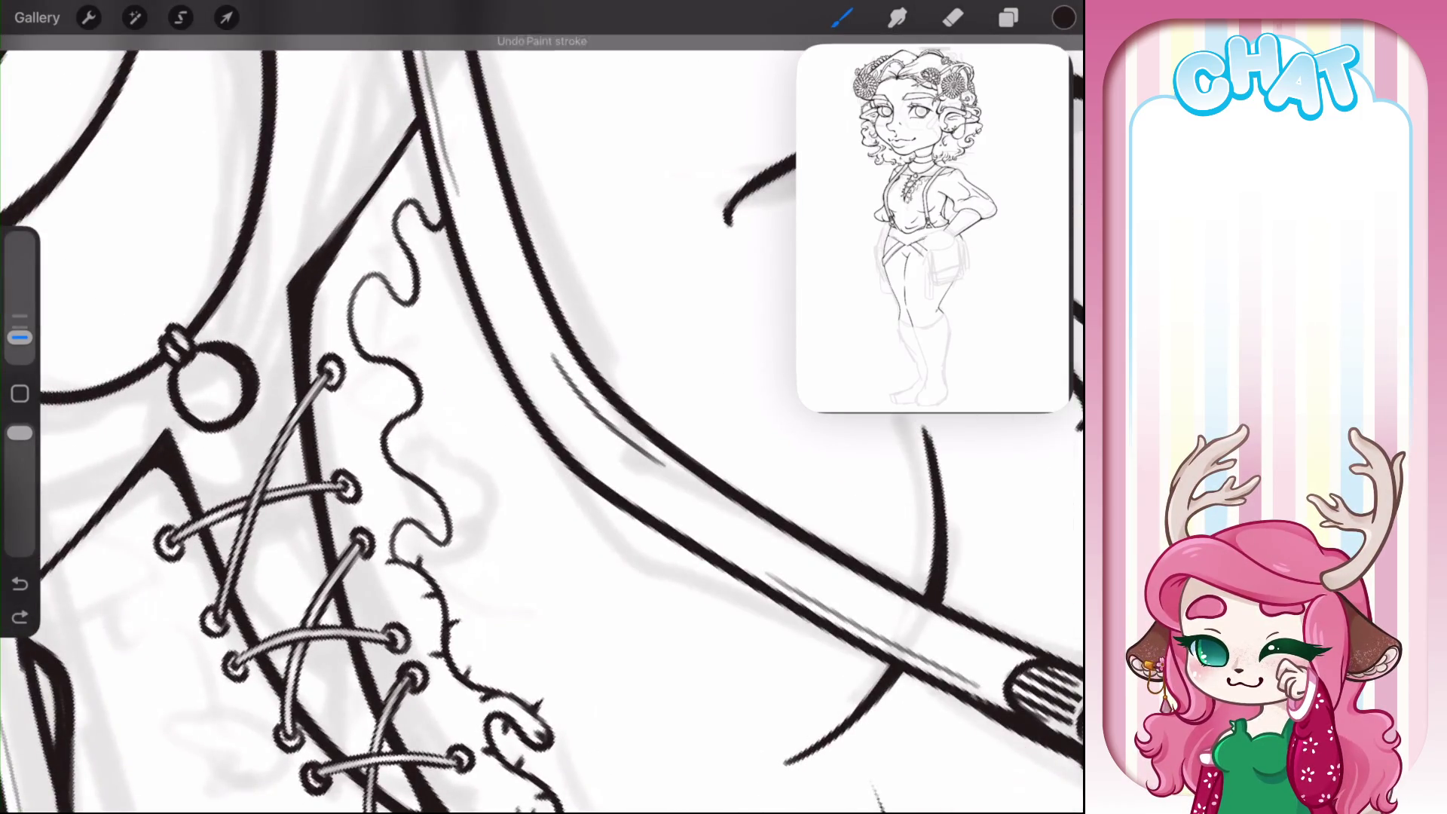
pyautogui.moveTo(393, 540); pyautogui.dragTo(408, 536)
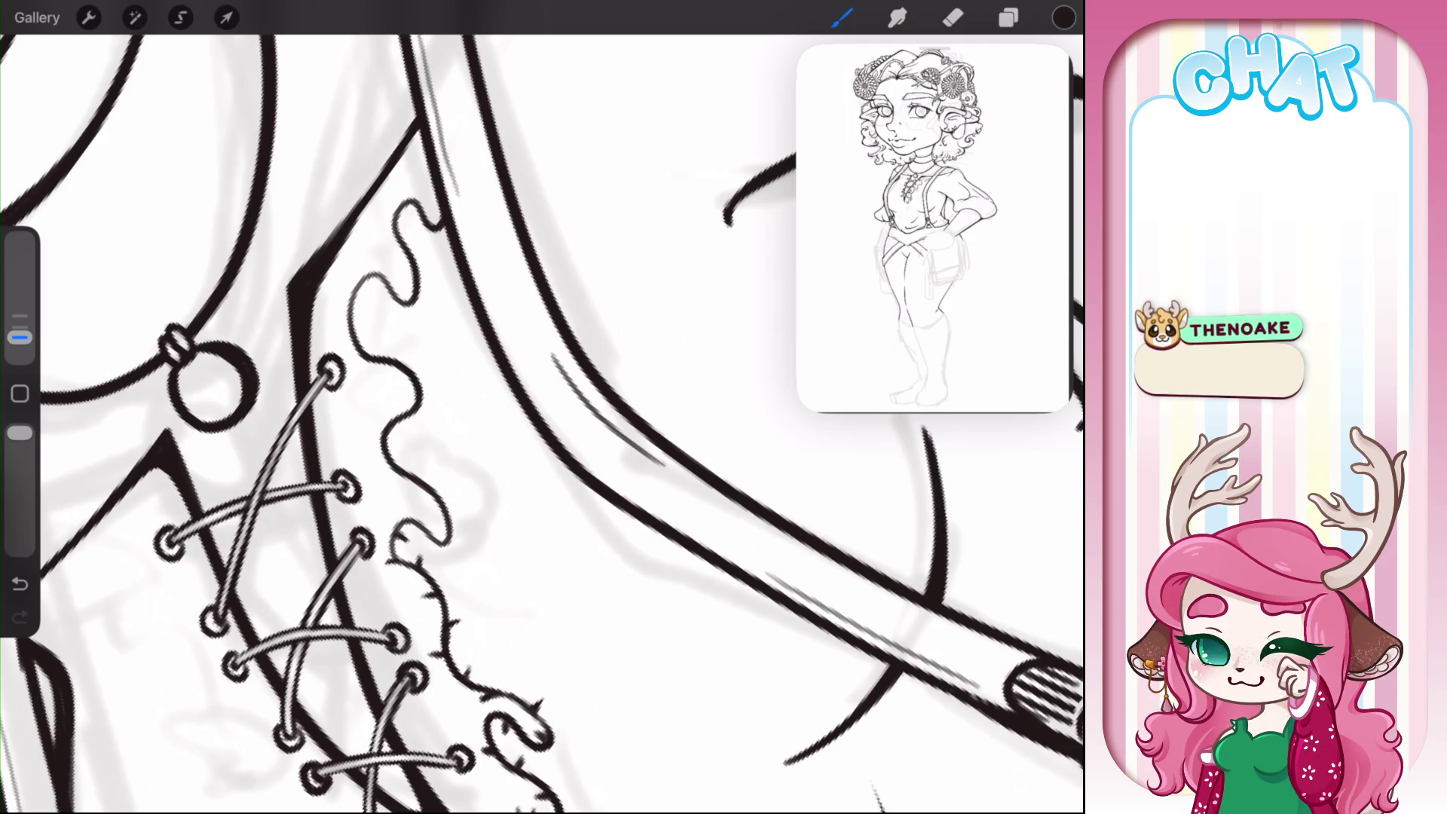
pyautogui.press('e')
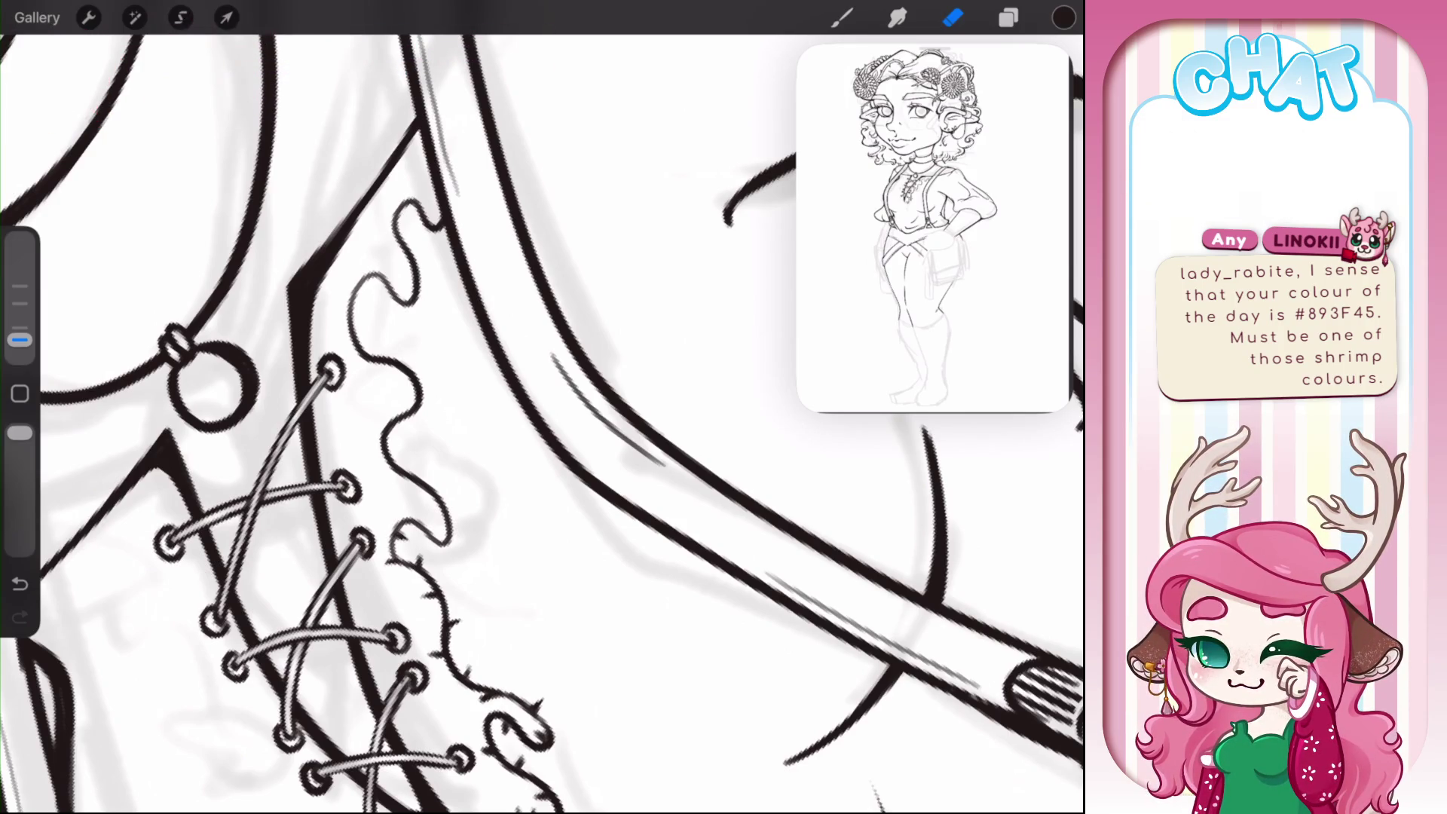
pyautogui.press('b')
pyautogui.moveTo(434, 516)
pyautogui.mouseDown()
pyautogui.moveTo(423, 537)
pyautogui.moveTo(430, 524)
pyautogui.moveTo(458, 541)
pyautogui.mouseUp()
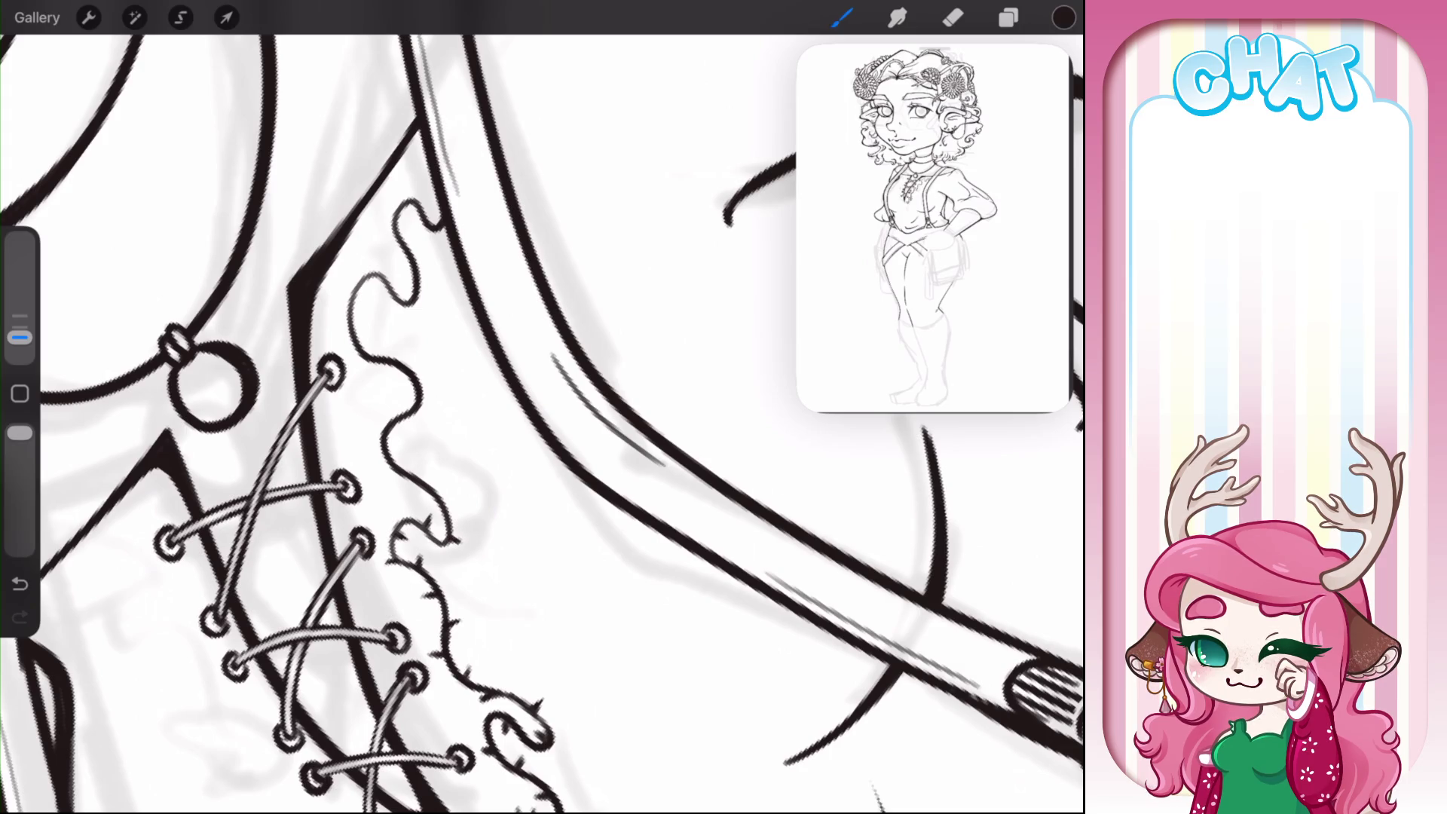
pyautogui.hotkey('ctrl', 'z')
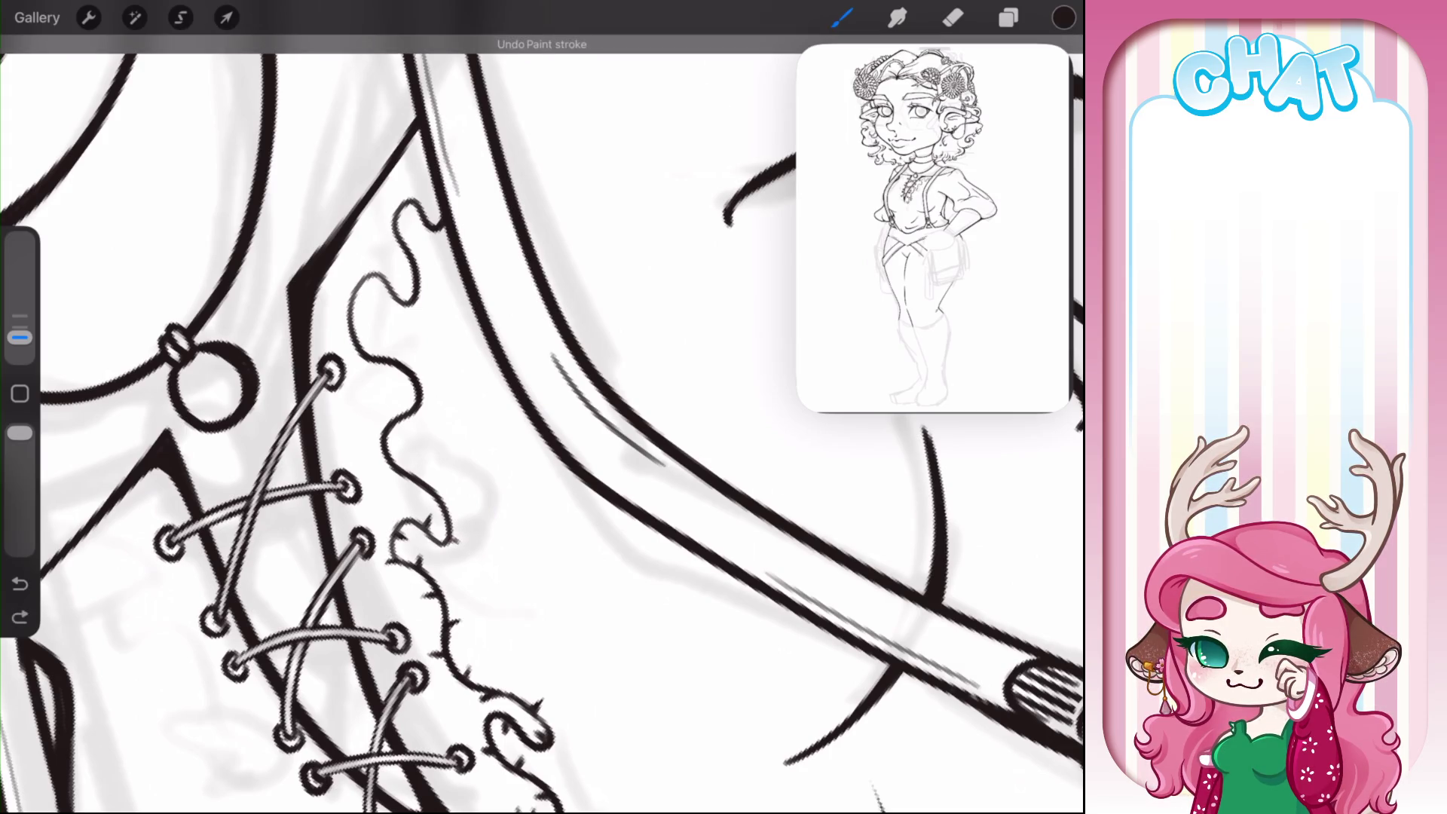
pyautogui.hotkey('ctrl', 'z')
# - Add small ink ticks to the ruffle outline and extend the wavy line downward
pyautogui.moveTo(446, 526)
pyautogui.mouseDown()
pyautogui.moveTo(470, 519)
pyautogui.moveTo(426, 489)
pyautogui.mouseUp()
pyautogui.click(953, 18)
pyautogui.click(842, 17)
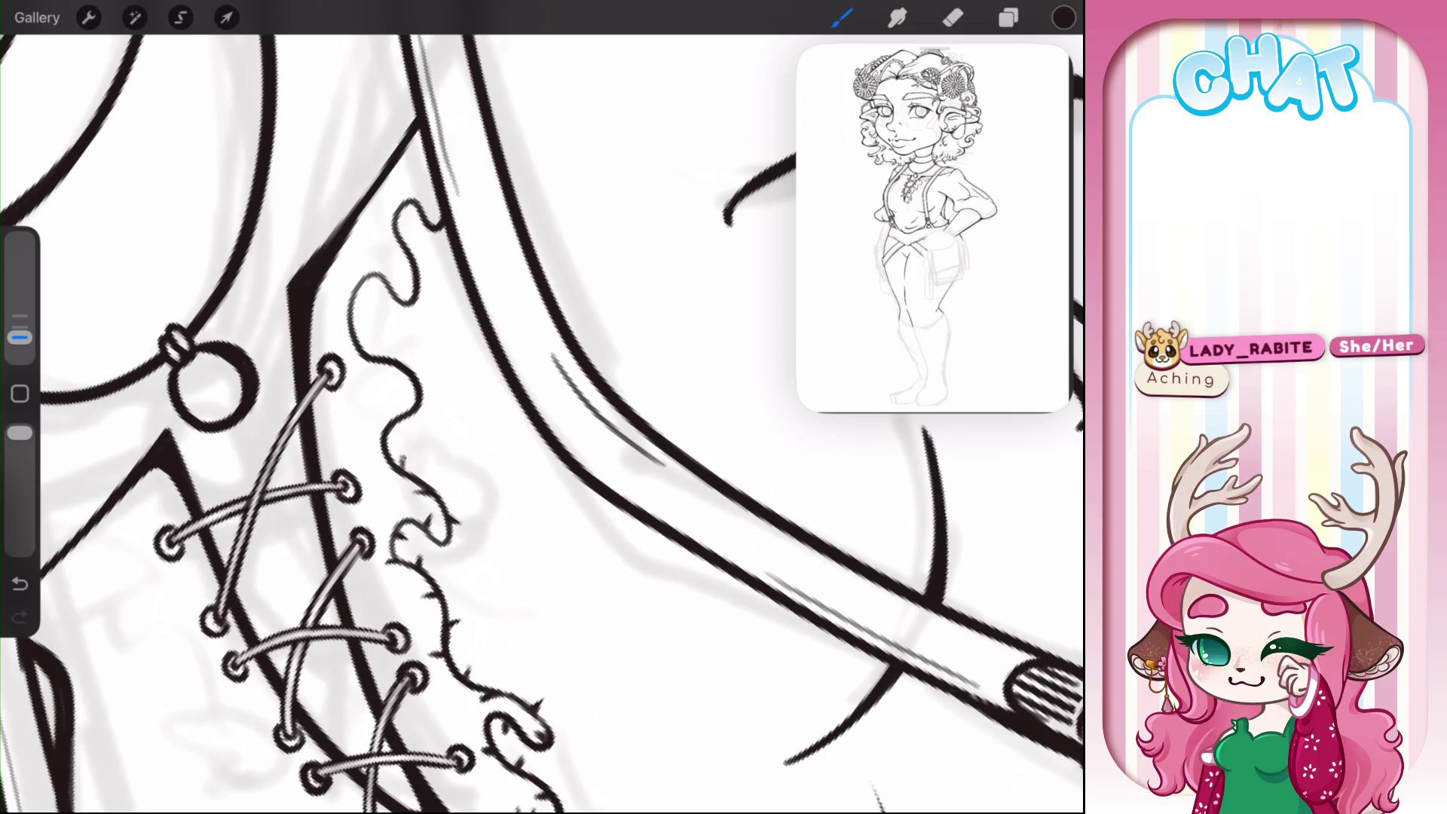
pyautogui.moveTo(401, 450)
pyautogui.mouseDown()
pyautogui.moveTo(407, 477)
pyautogui.moveTo(381, 438)
pyautogui.mouseUp()
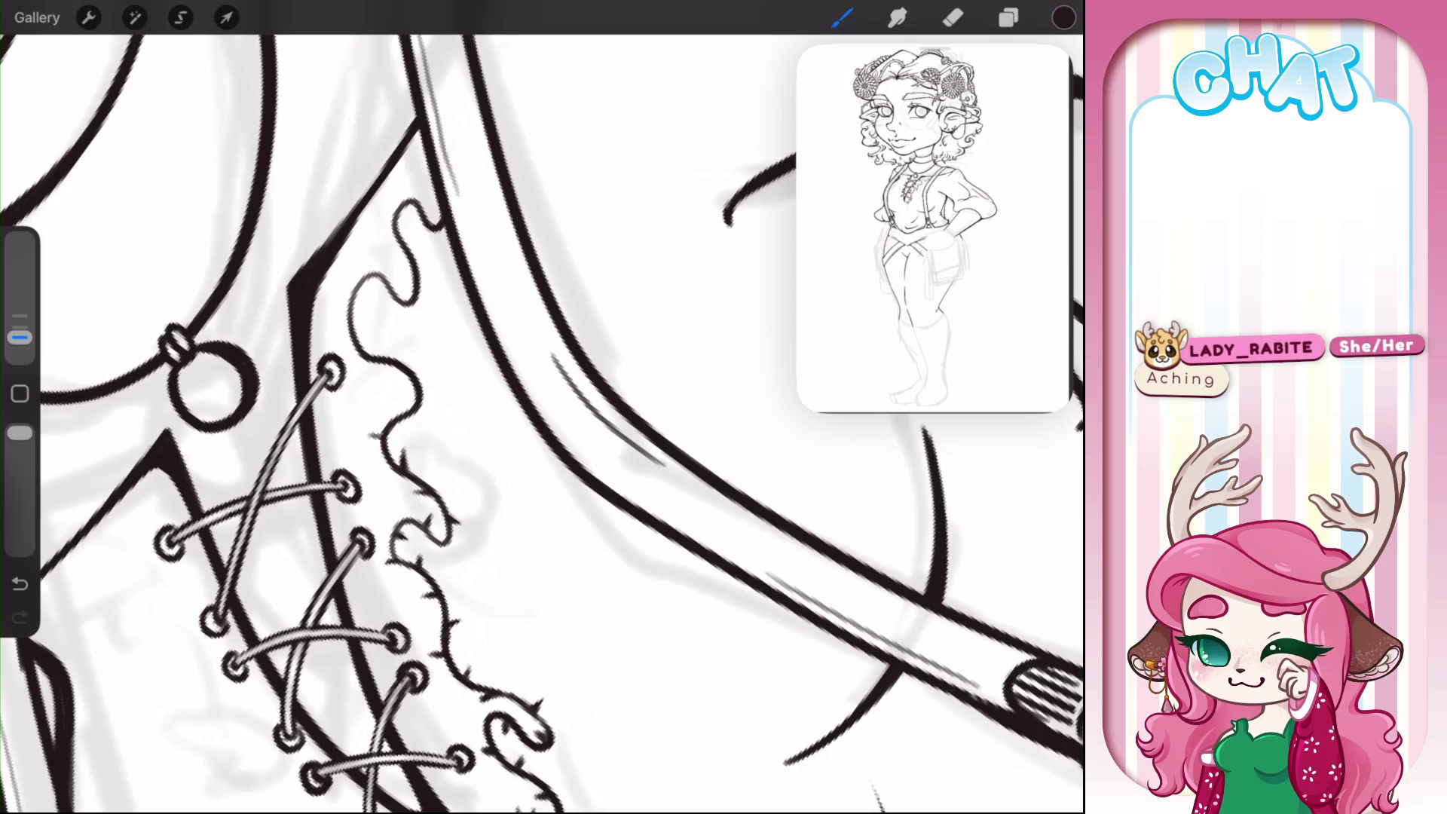
pyautogui.click(953, 18)
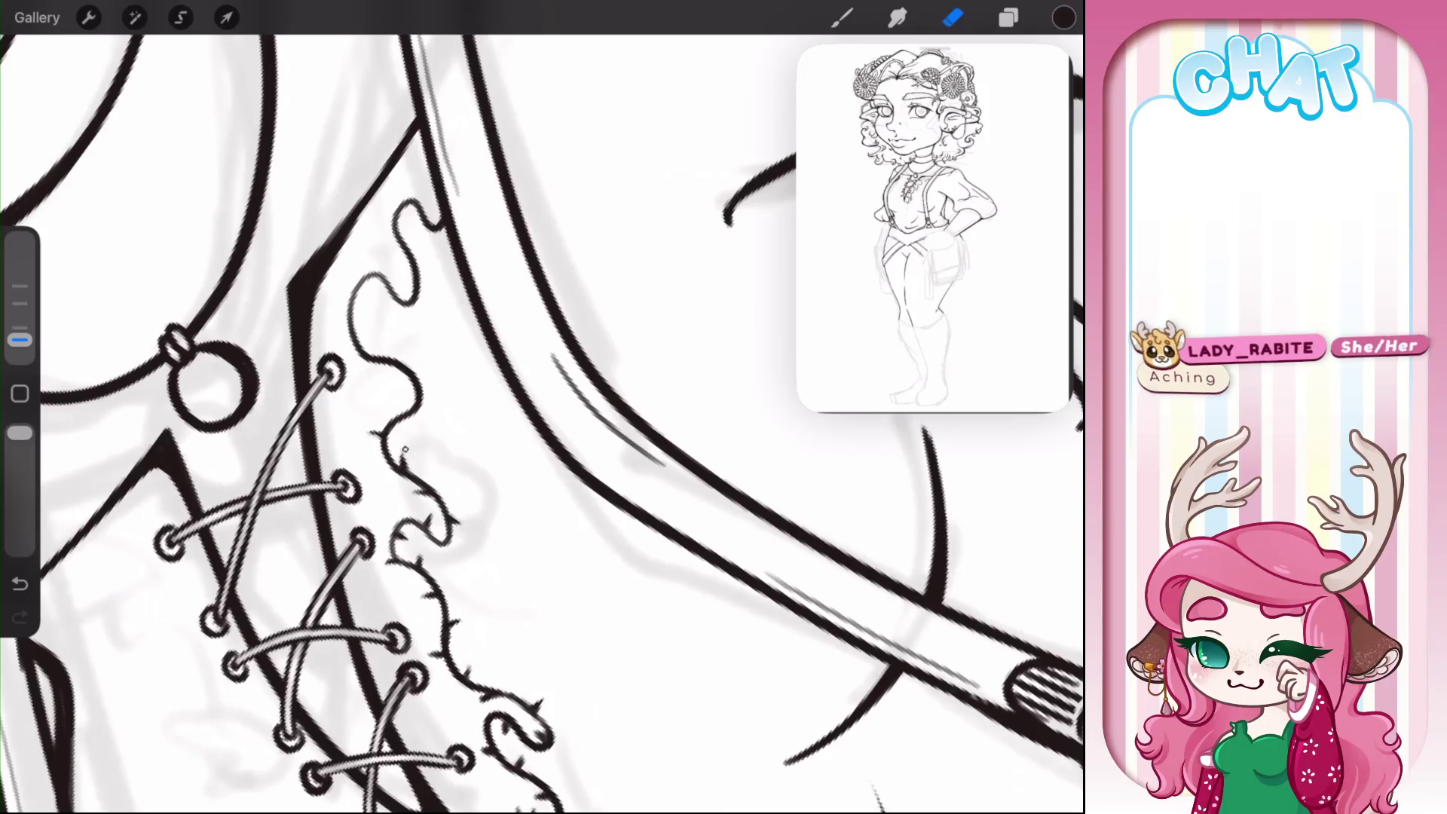
pyautogui.hotkey('ctrl', 'z')
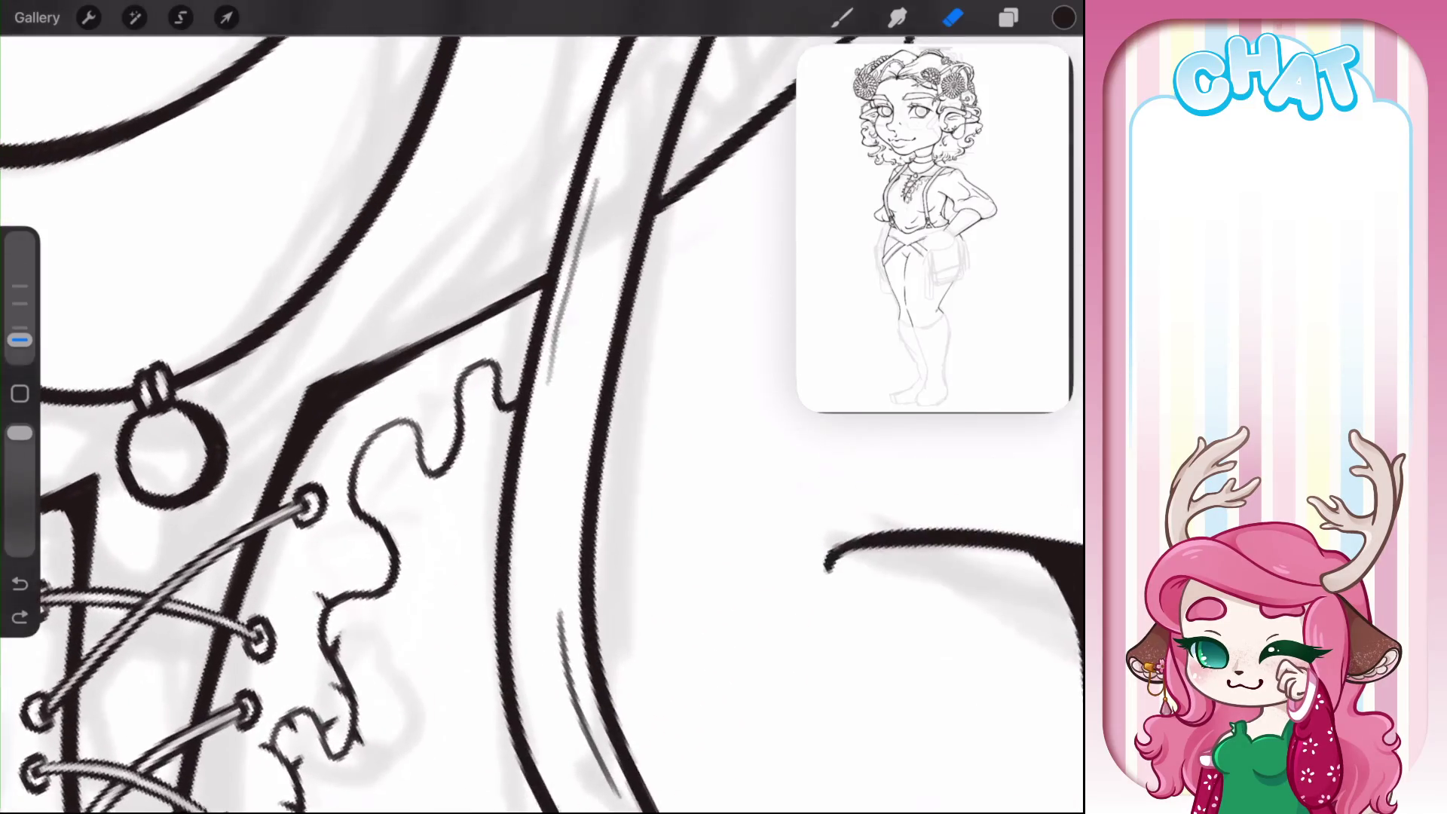
# - Ink small ticks along the middle of the wavy ruffle outline, trimming them with the Eraser
pyautogui.click(842, 18)
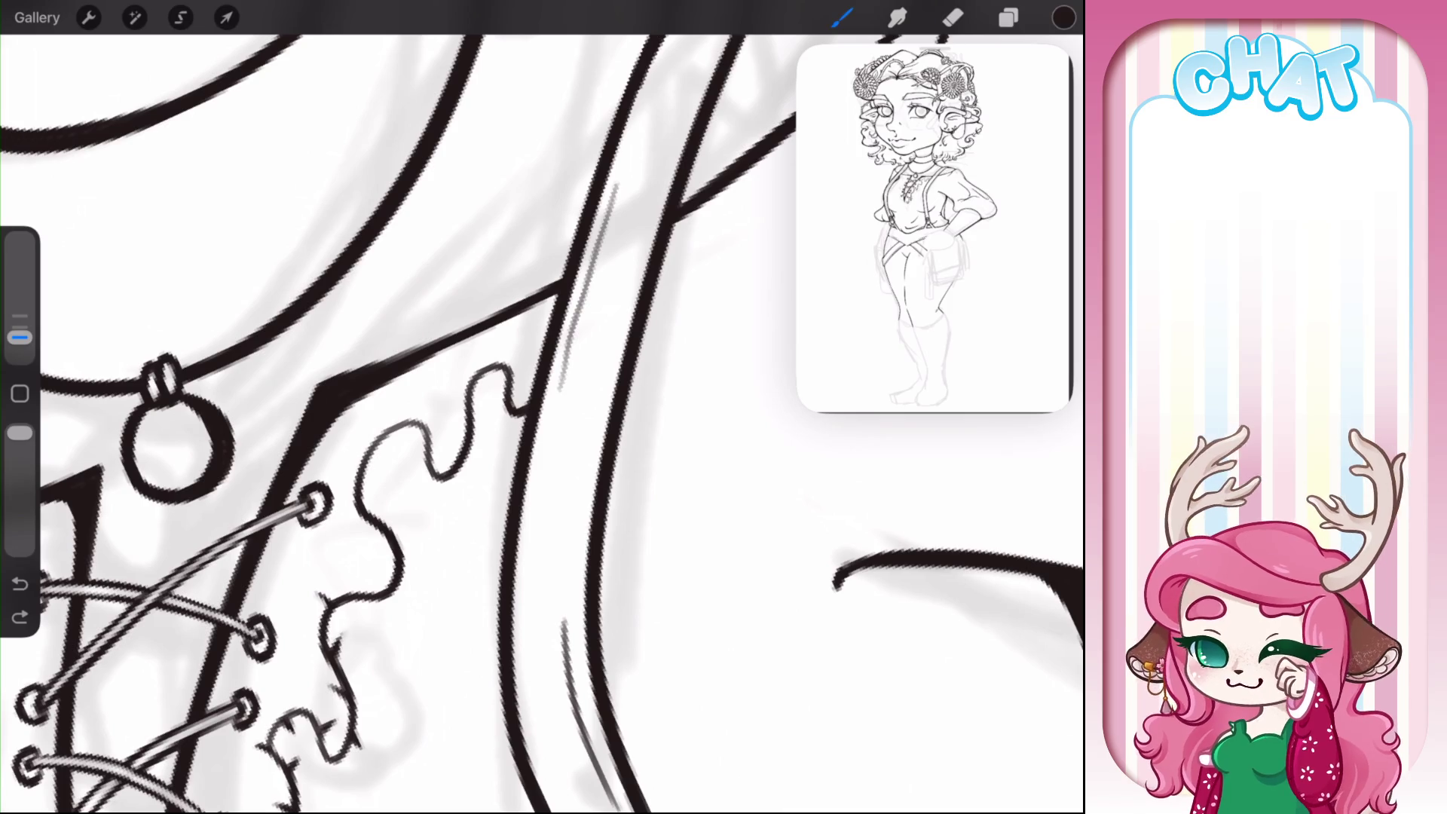
pyautogui.moveTo(324, 602); pyautogui.dragTo(390, 615)
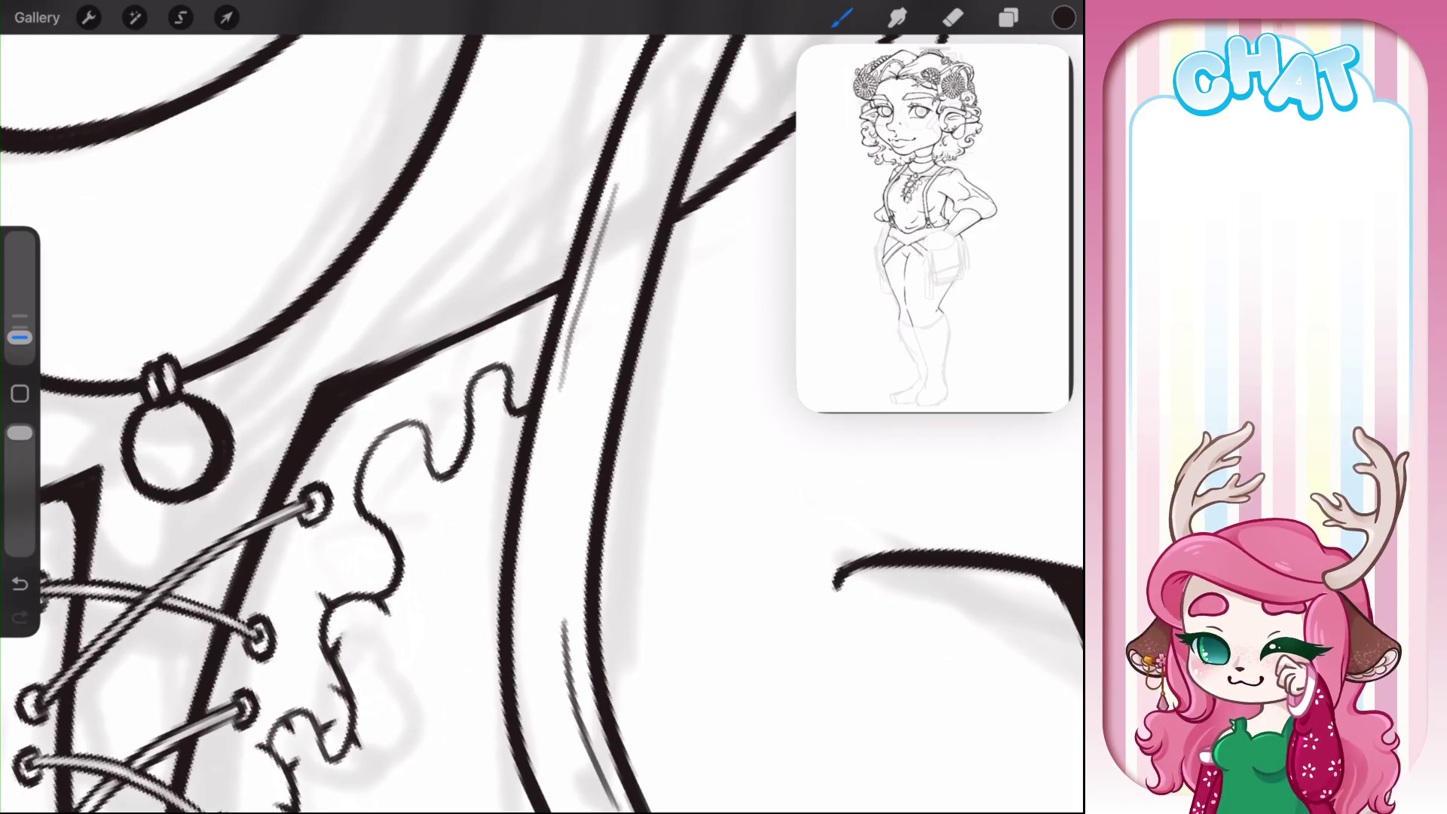
pyautogui.moveTo(376, 543); pyautogui.dragTo(389, 557)
pyautogui.click(953, 18)
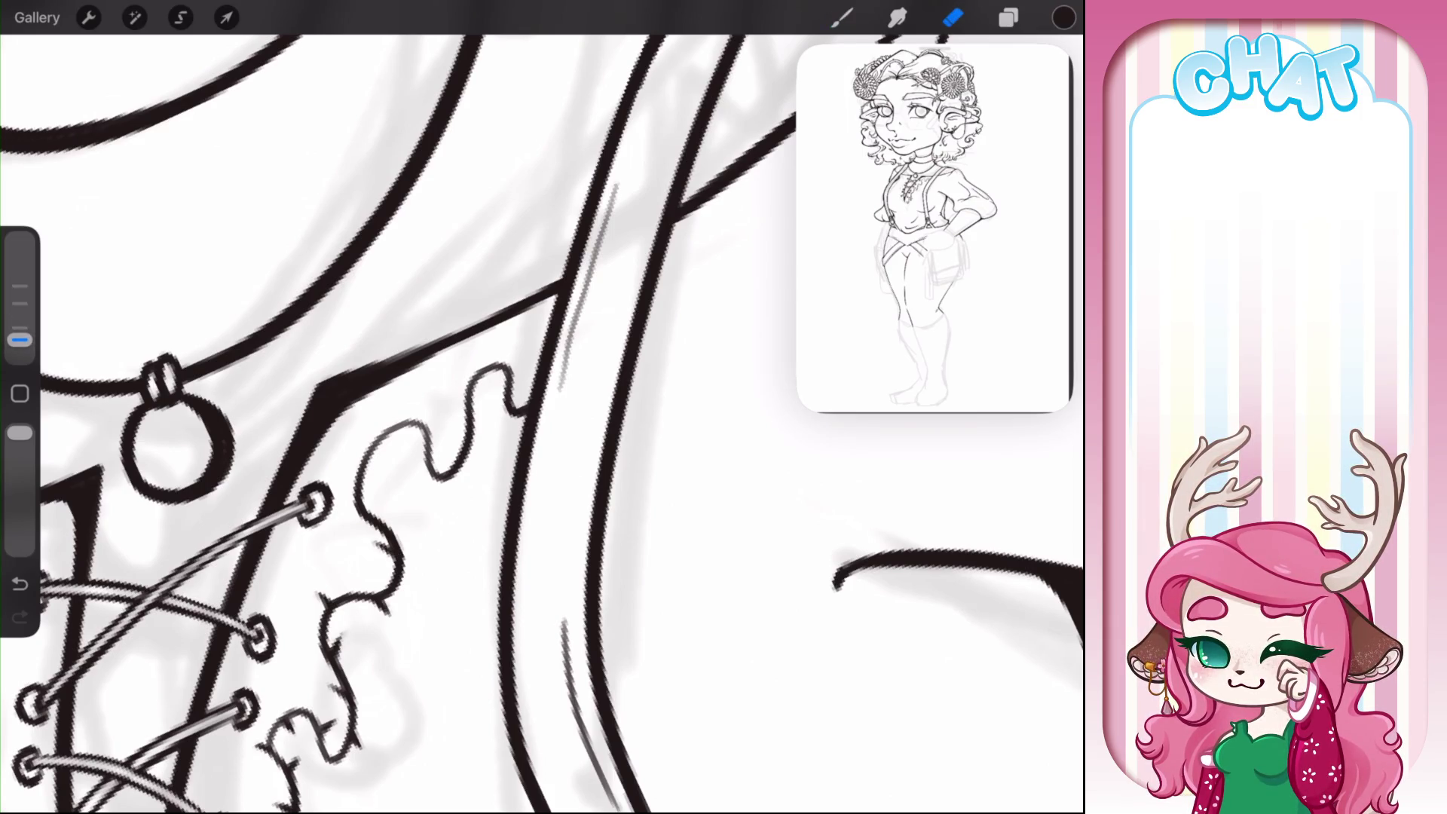
pyautogui.click(842, 17)
pyautogui.moveTo(362, 486); pyautogui.dragTo(373, 512)
pyautogui.click(953, 17)
pyautogui.click(842, 17)
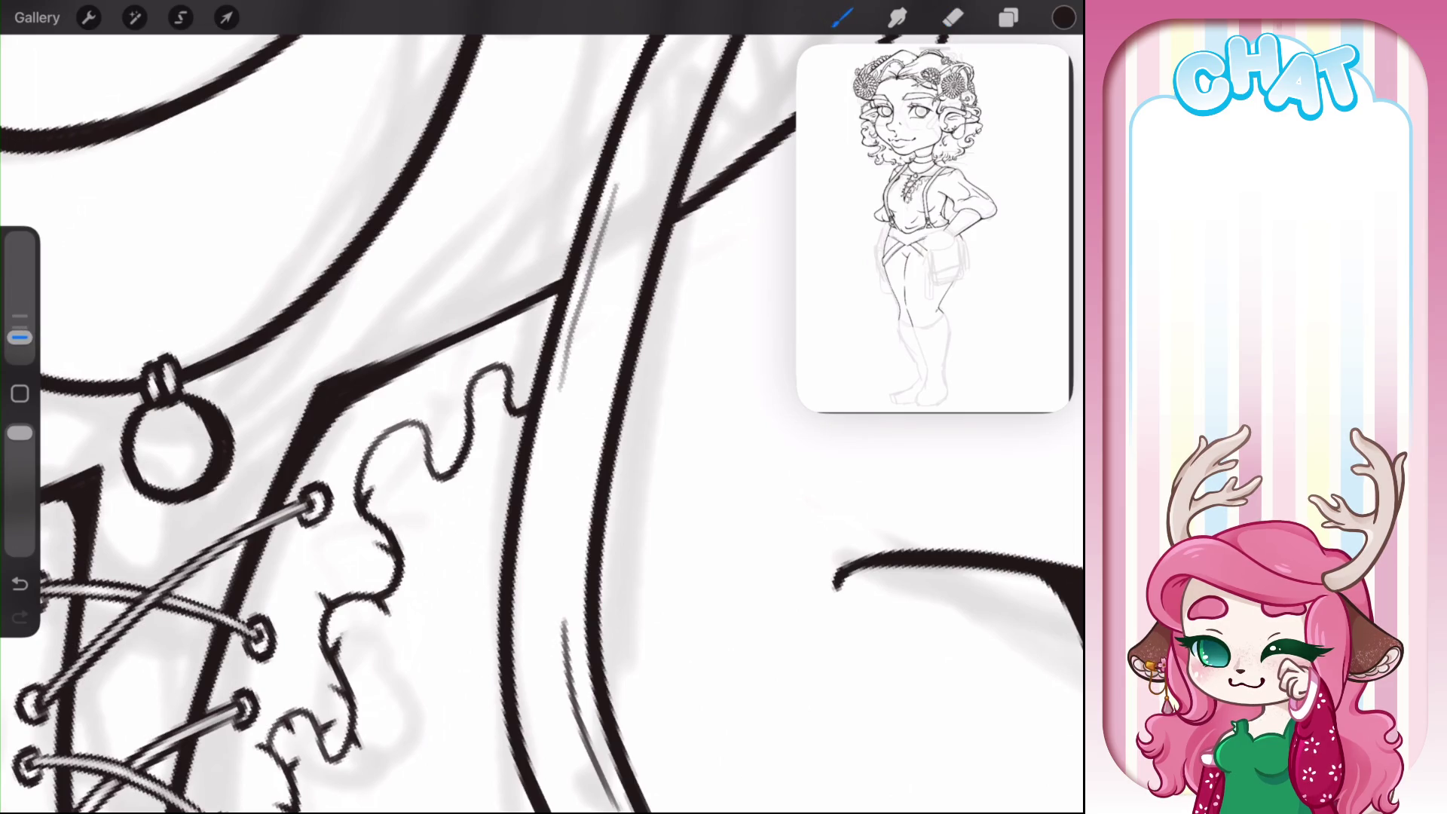
# - Add short ticks atop the wavy outline and trim them with the Eraser
pyautogui.moveTo(353, 446)
pyautogui.mouseDown()
pyautogui.moveTo(408, 441)
pyautogui.moveTo(443, 469)
pyautogui.mouseUp()
pyautogui.click(952, 17)
pyautogui.click(842, 18)
pyautogui.click(953, 18)
pyautogui.click(842, 17)
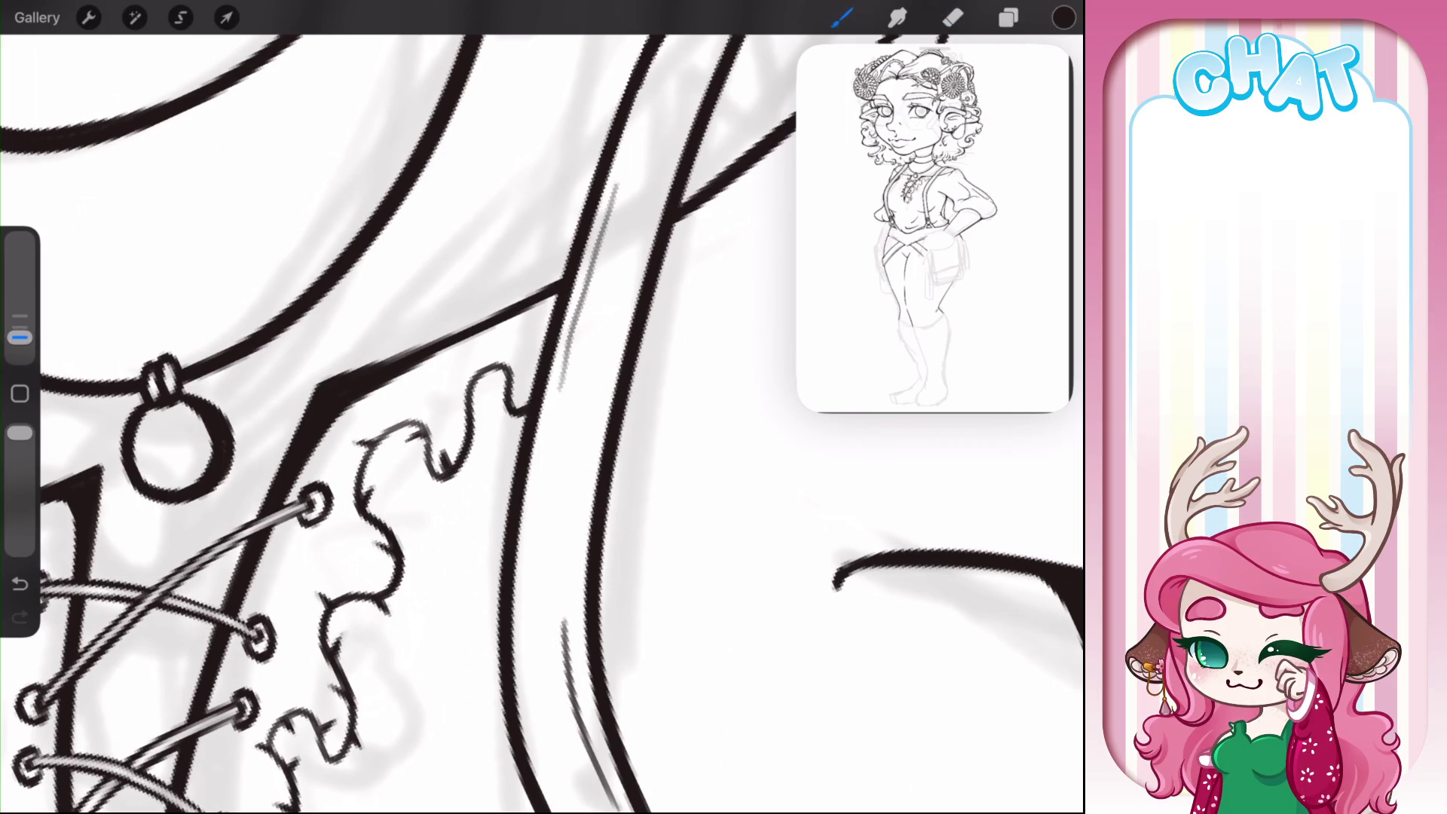
# - Add spiky ticks along the upper wavy outline and extend the line leftward
pyautogui.moveTo(489, 419); pyautogui.dragTo(477, 433)
pyautogui.click(953, 17)
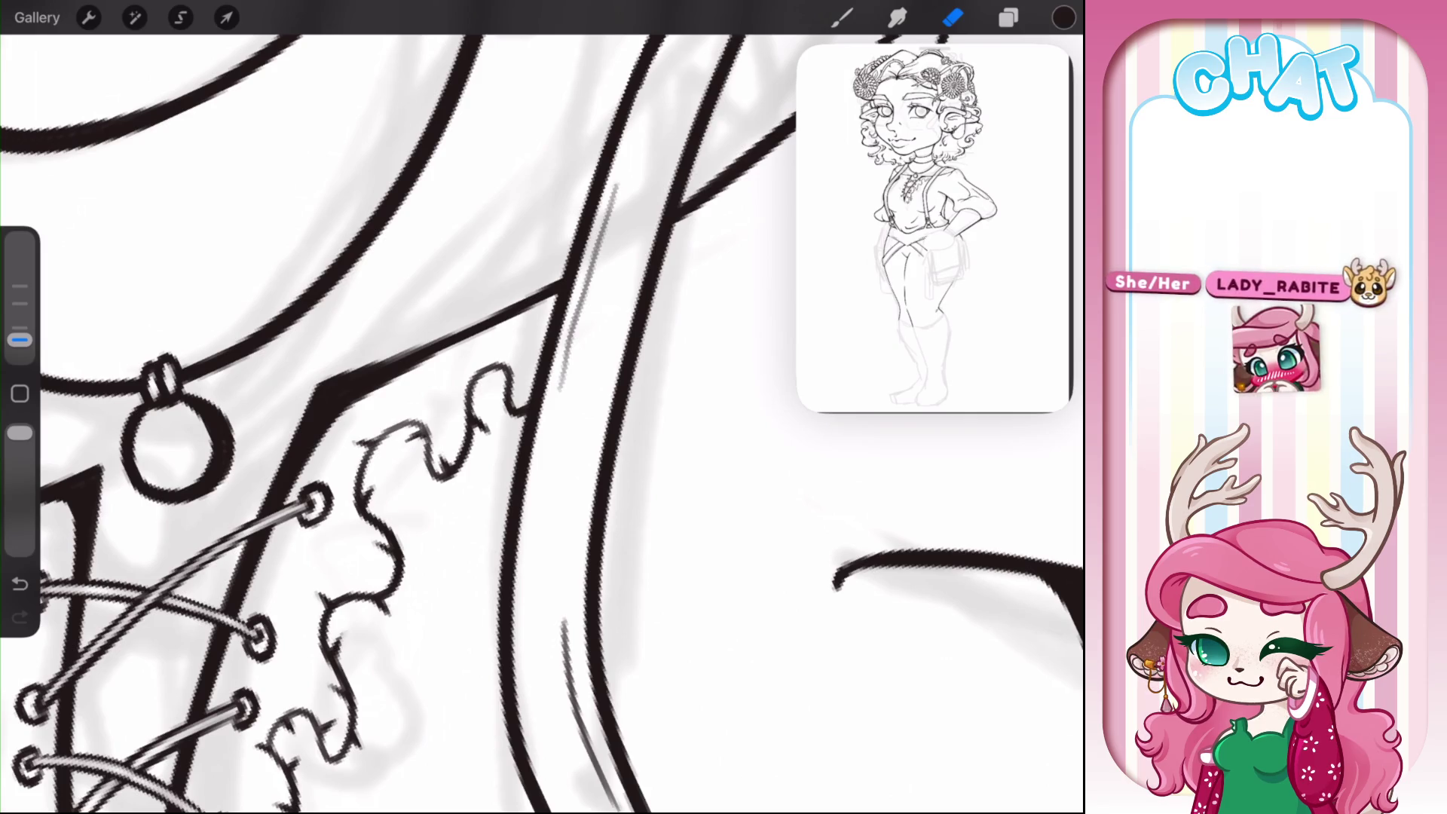
pyautogui.click(842, 17)
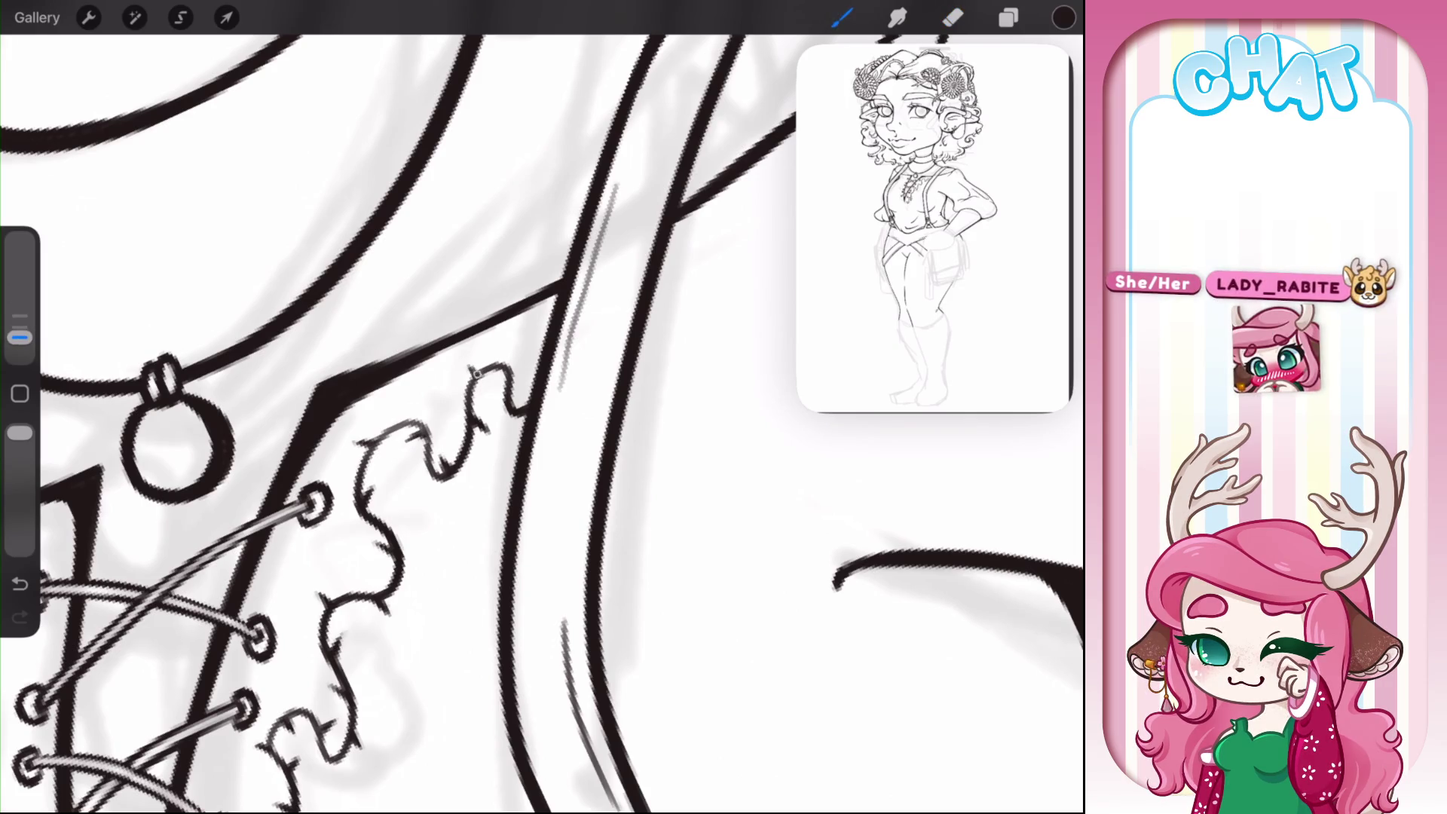
pyautogui.moveTo(480, 372); pyautogui.dragTo(468, 376)
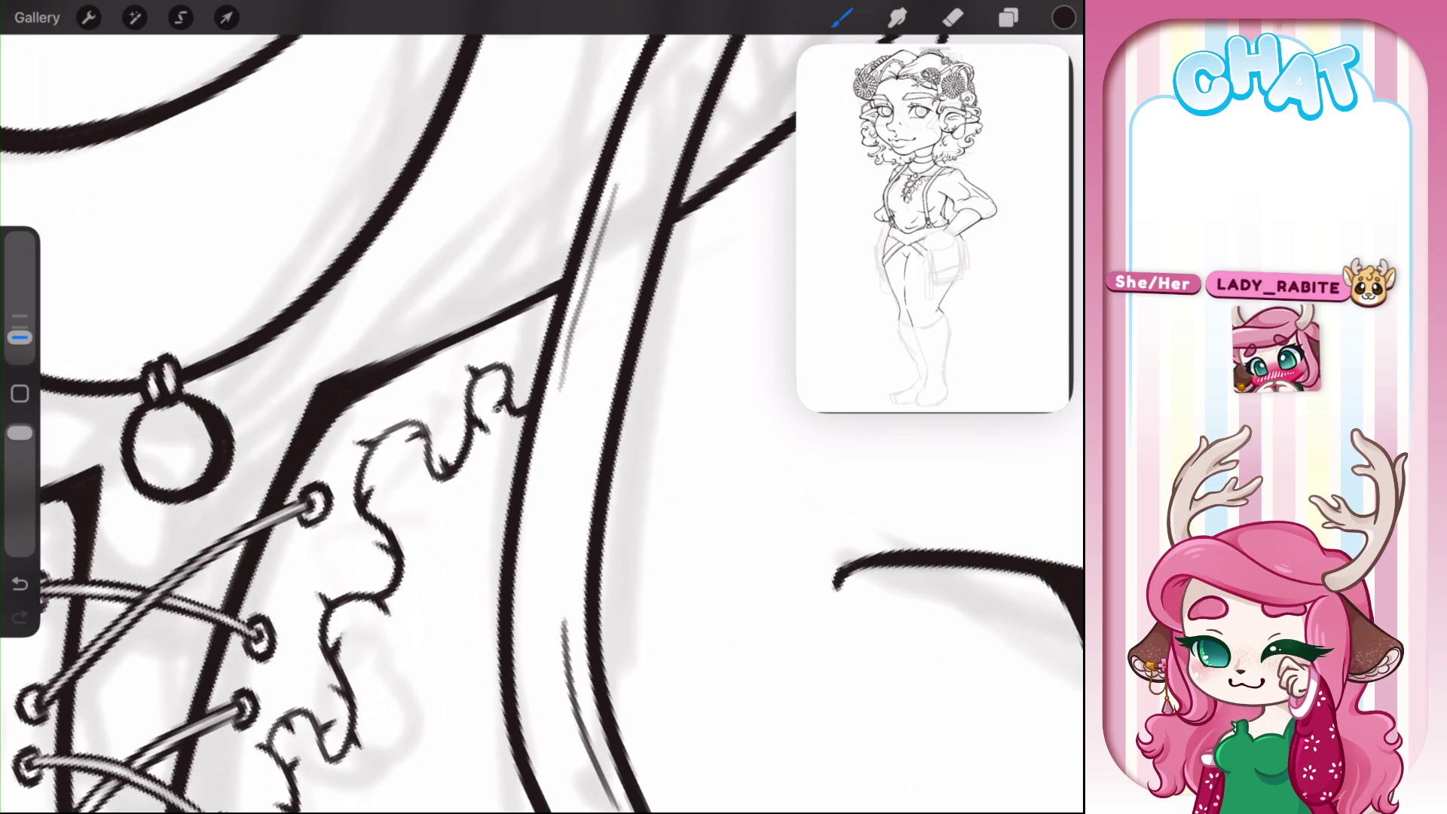
pyautogui.moveTo(505, 405); pyautogui.dragTo(524, 409)
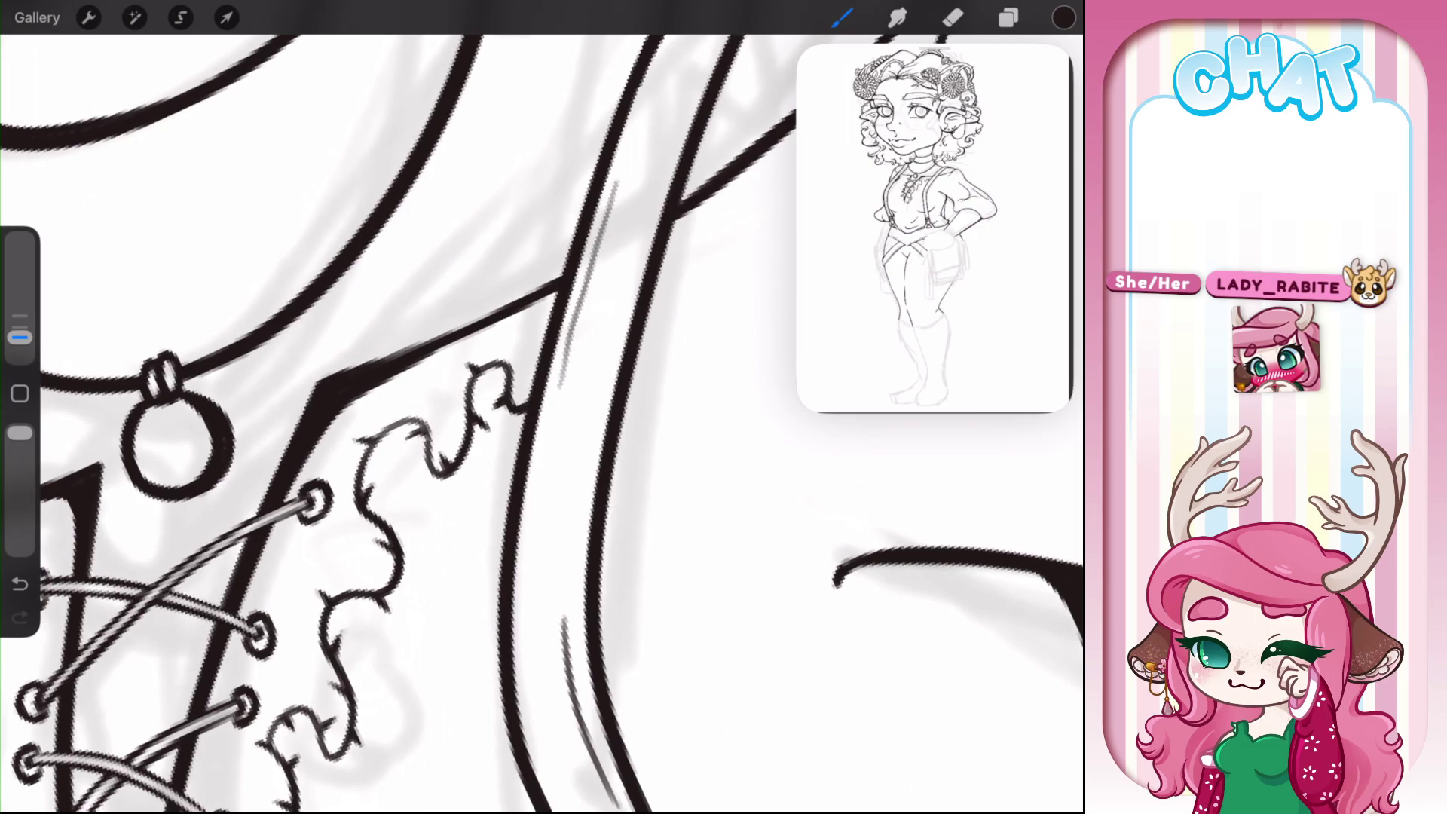
pyautogui.scroll(-5, 543, 407)
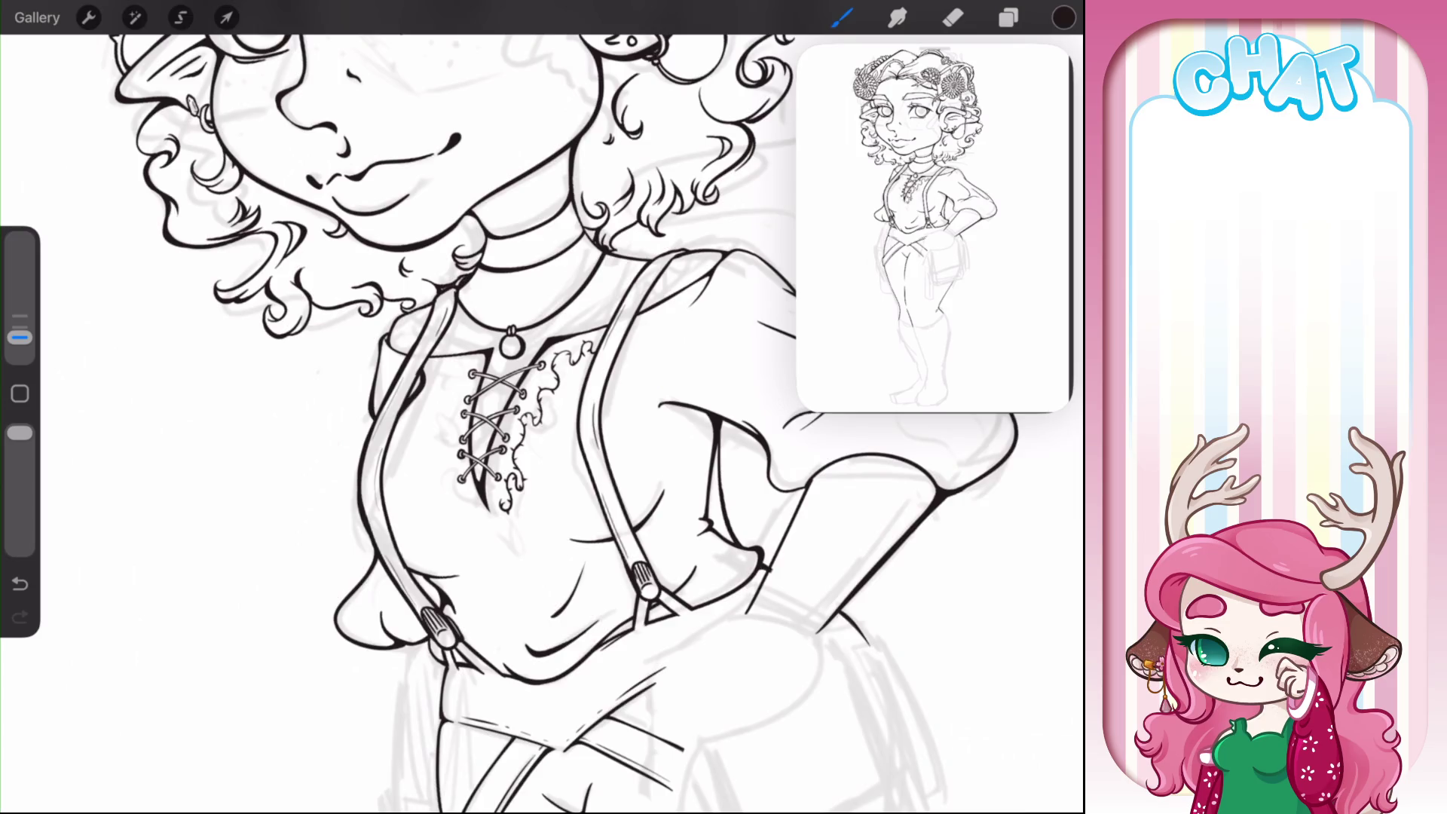
# - Thicken the ruffle outline upward, along its wavy edge and inner curve
pyautogui.scroll(5, 600, 393)
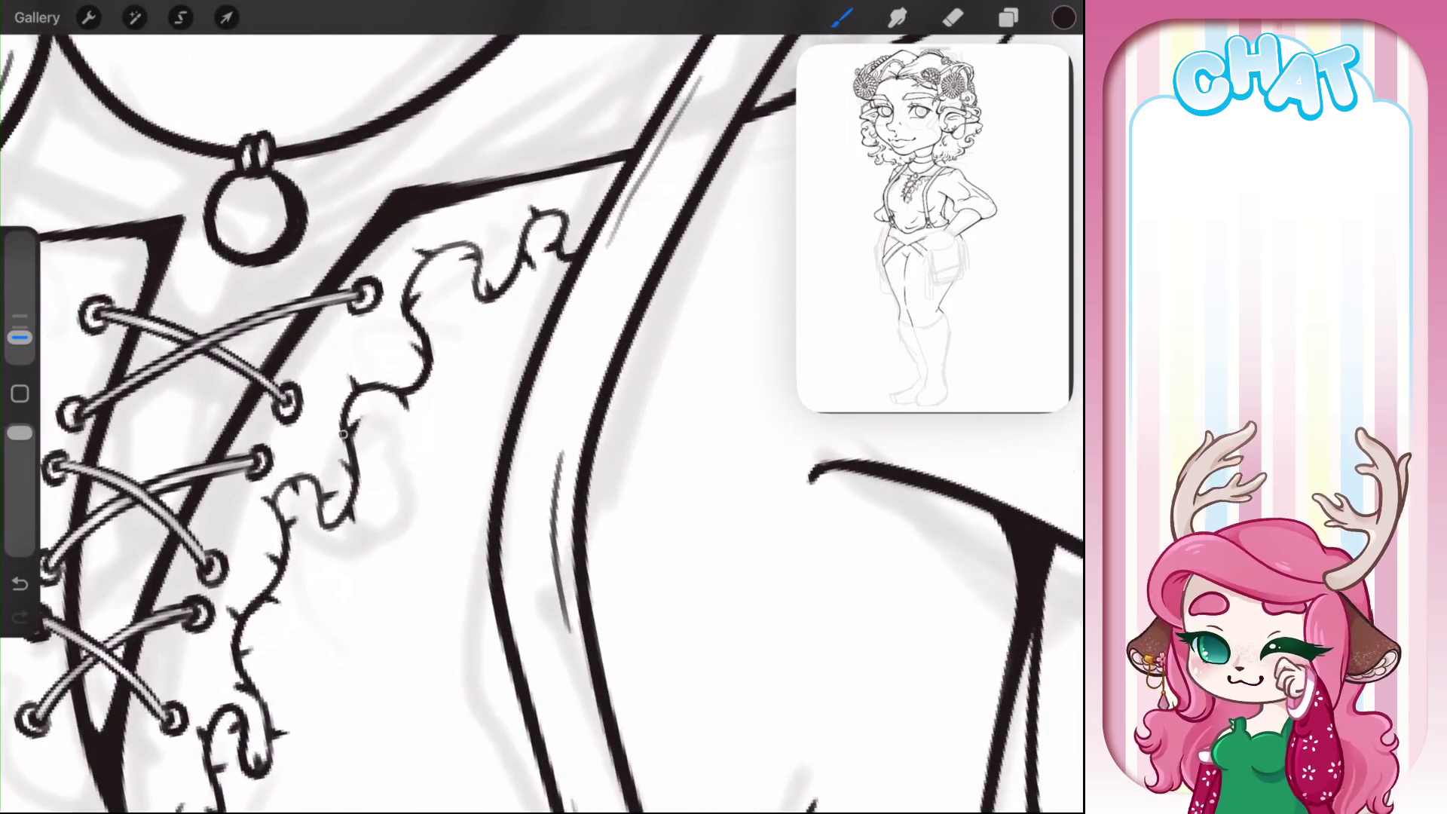
pyautogui.moveTo(343, 435)
pyautogui.mouseDown()
pyautogui.moveTo(361, 382)
pyautogui.moveTo(417, 382)
pyautogui.mouseUp()
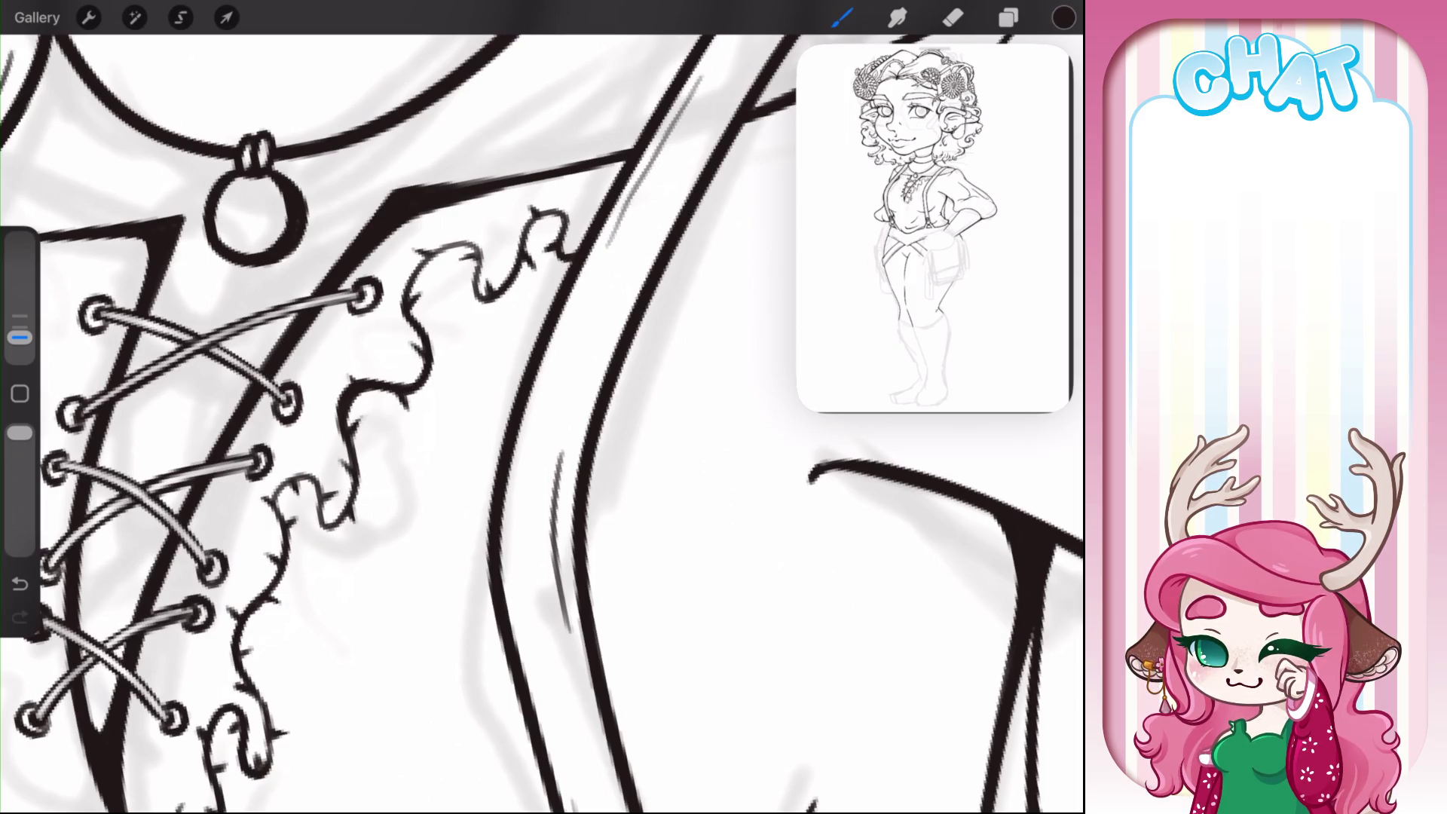
pyautogui.moveTo(286, 499)
pyautogui.mouseDown()
pyautogui.moveTo(279, 484)
pyautogui.moveTo(269, 504)
pyautogui.moveTo(285, 539)
pyautogui.moveTo(319, 477)
pyautogui.mouseUp()
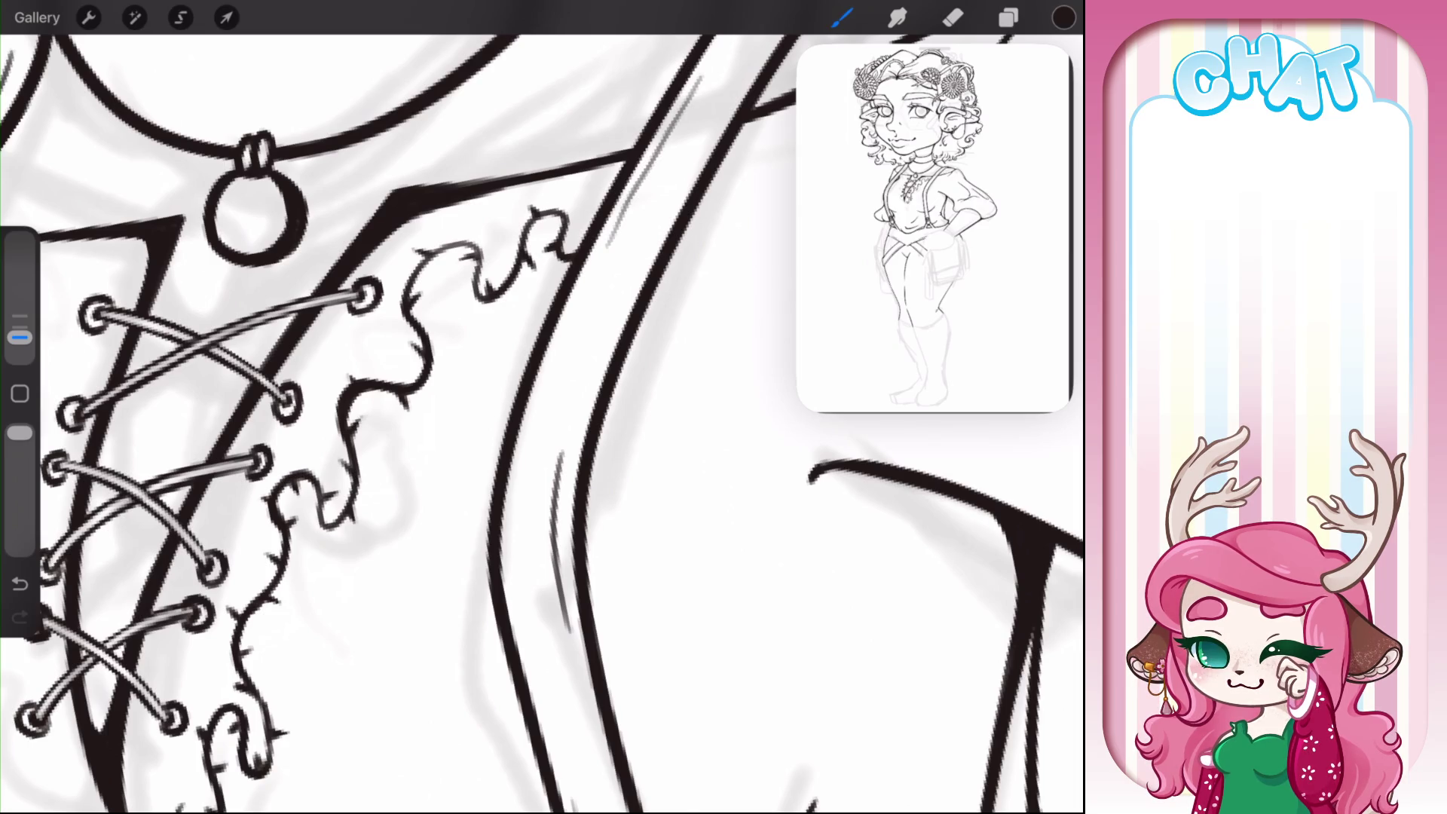
pyautogui.scroll(-5, 505, 390)
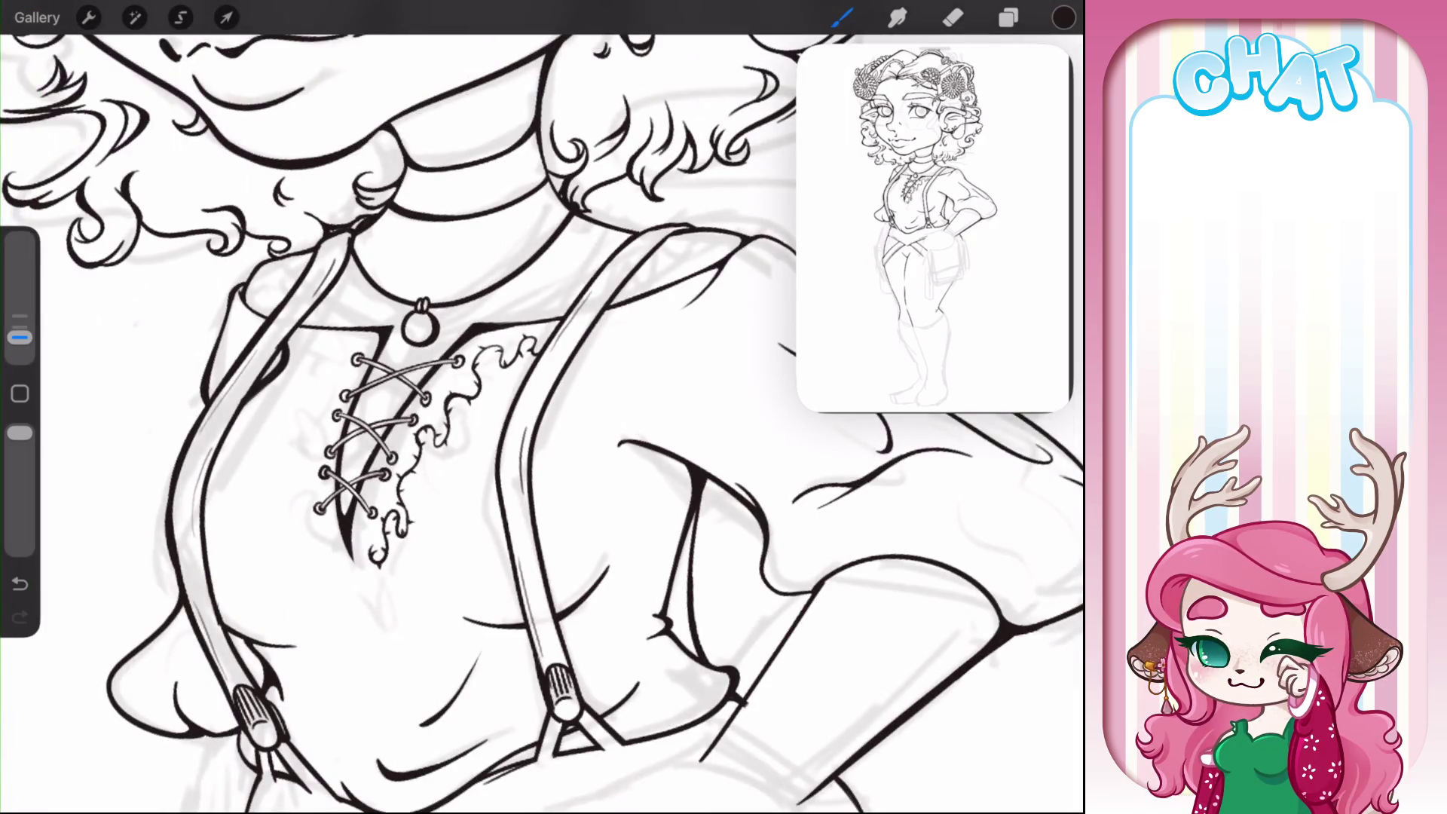
pyautogui.scroll(5, 588, 256)
pyautogui.moveTo(313, 486)
pyautogui.mouseDown()
pyautogui.moveTo(325, 523)
pyautogui.moveTo(356, 484)
pyautogui.moveTo(343, 513)
pyautogui.mouseUp()
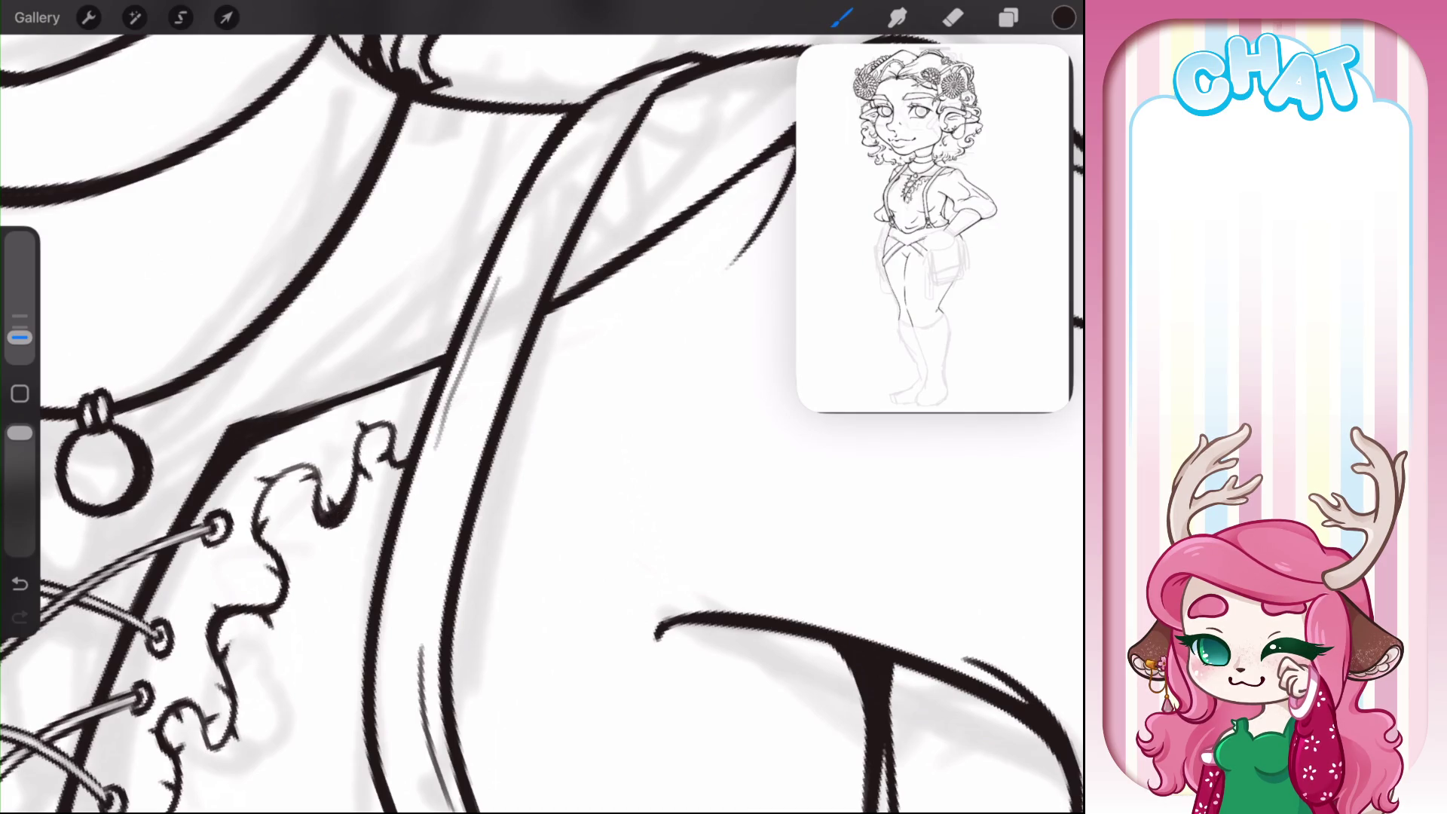
# - Undo a stray strap stroke and thicken the thorny vine outline beside the lacing
pyautogui.moveTo(407, 550); pyautogui.dragTo(497, 404)
pyautogui.hotkey('ctrl', 'z')
pyautogui.scroll(-5, 528, 422)
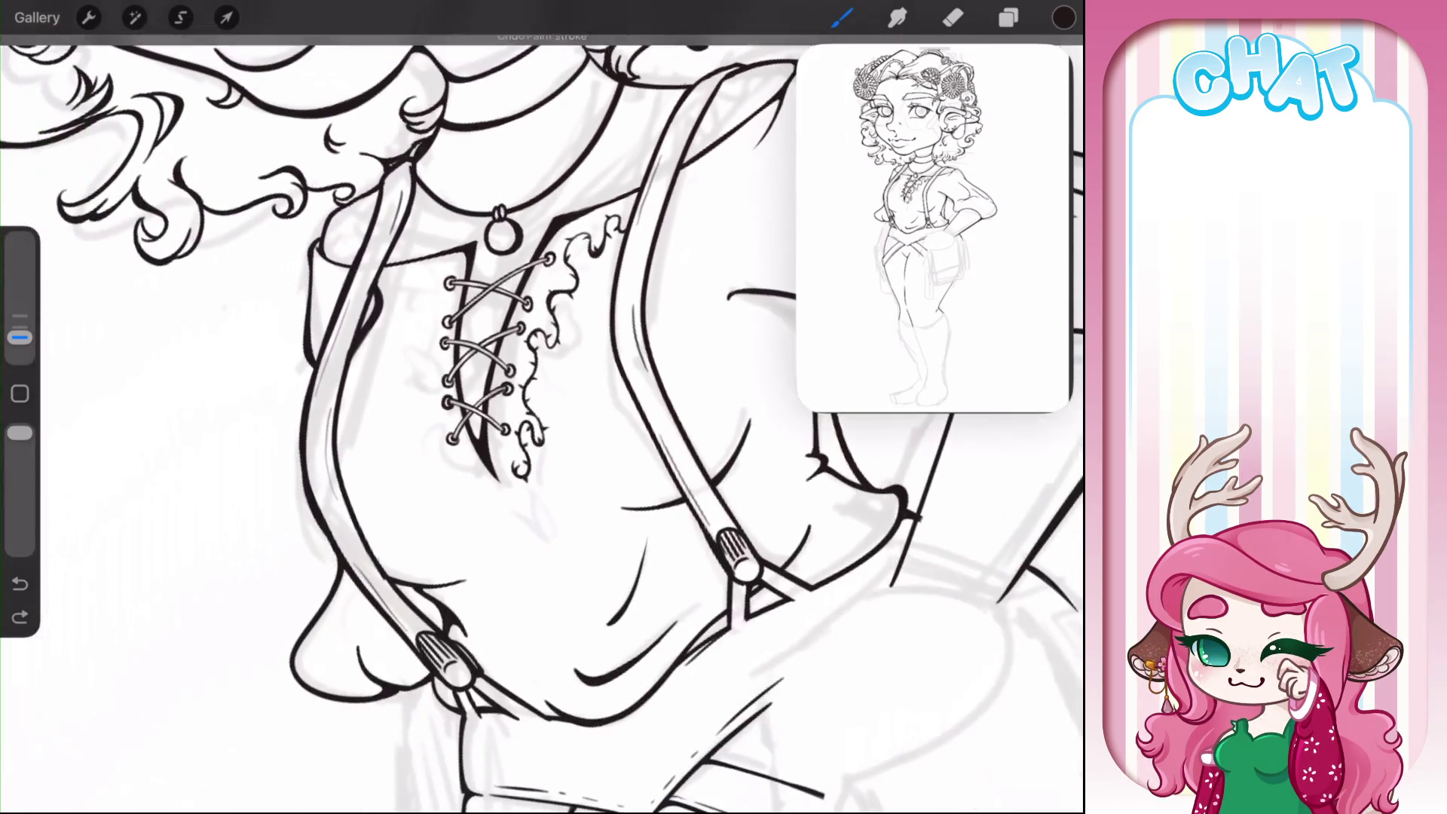
pyautogui.scroll(5, 608, 331)
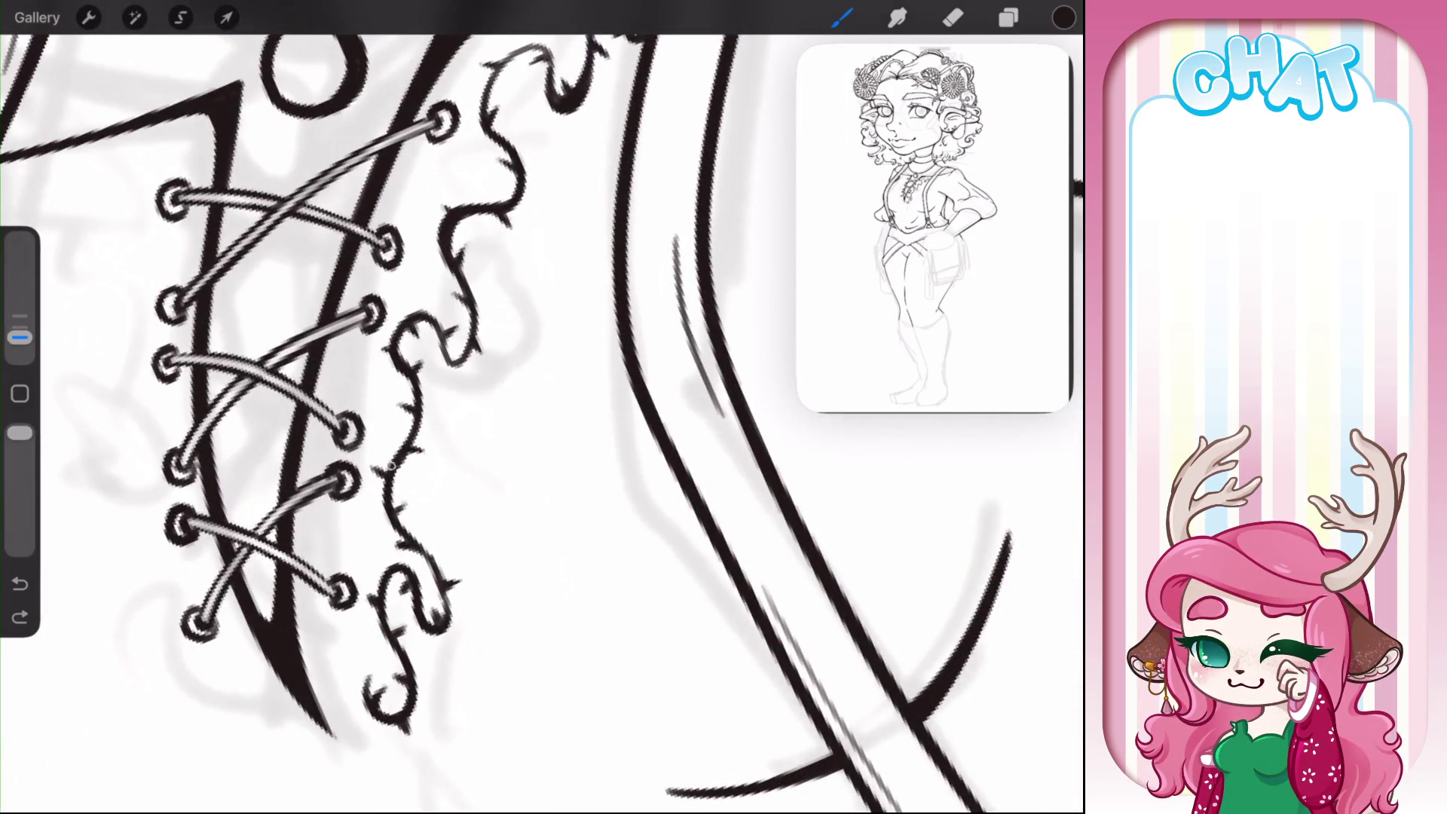
pyautogui.moveTo(391, 466)
pyautogui.mouseDown()
pyautogui.moveTo(386, 516)
pyautogui.moveTo(401, 539)
pyautogui.mouseUp()
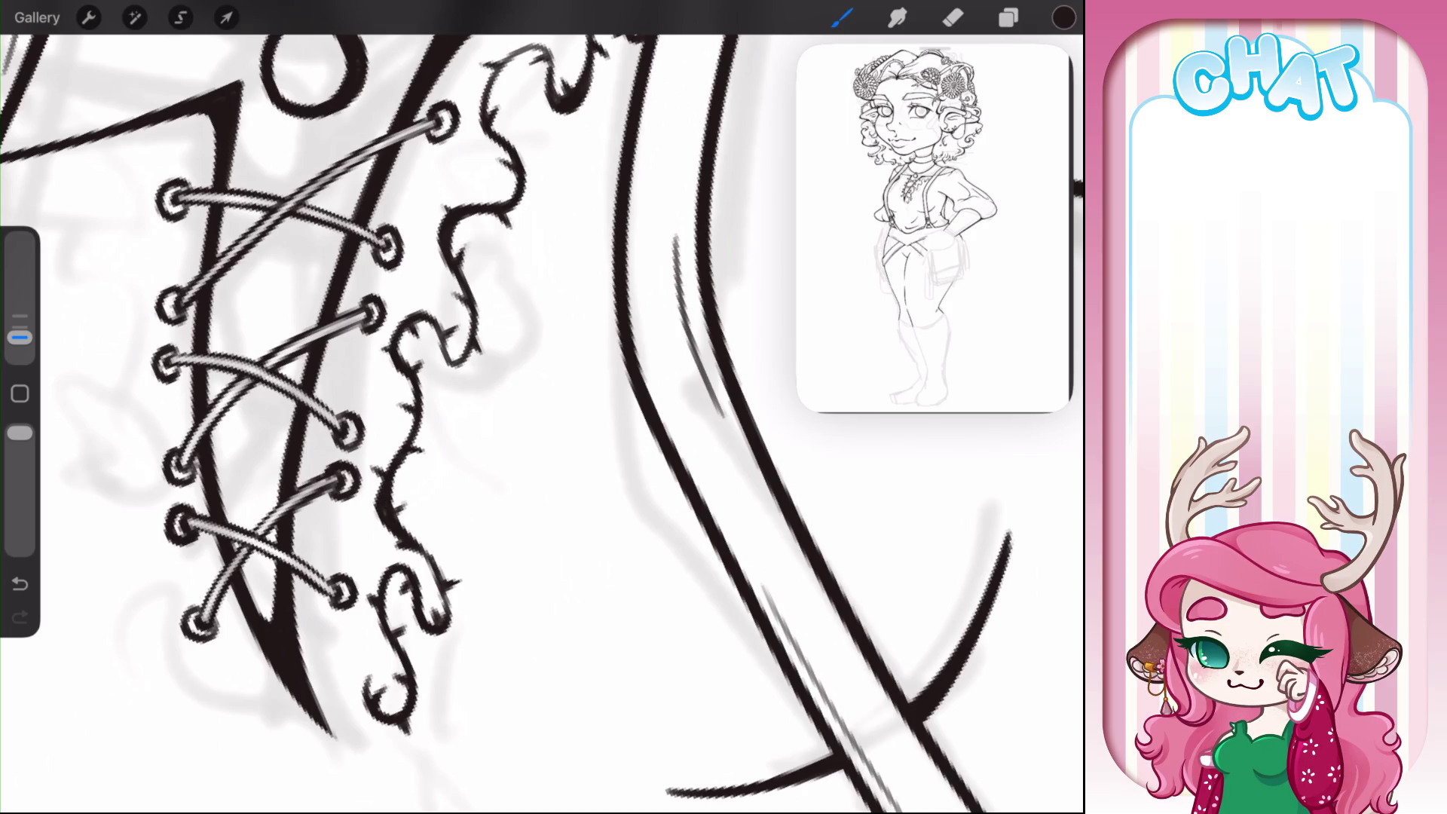
pyautogui.scroll(-5, 542, 408)
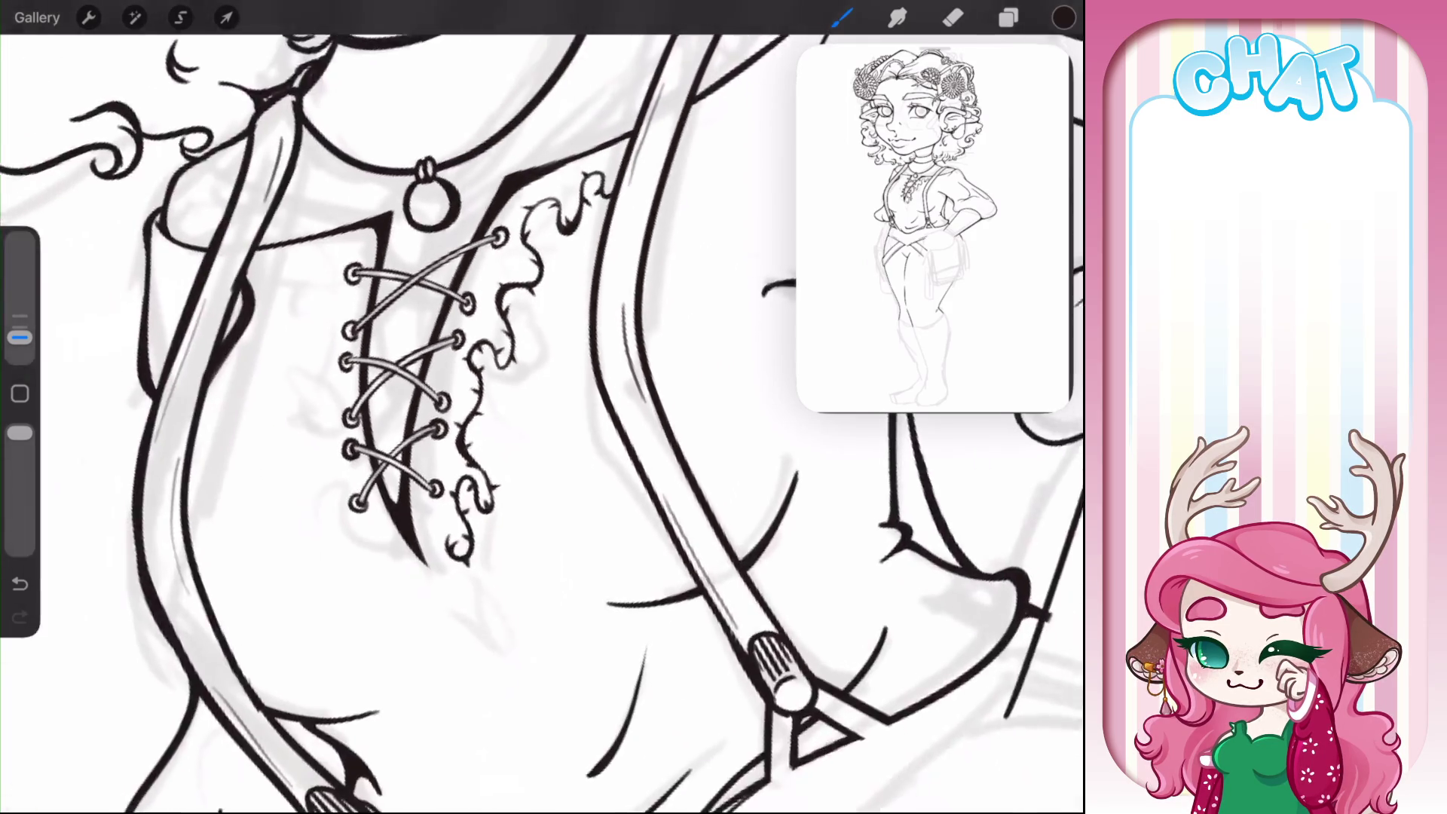
pyautogui.scroll(5, 543, 407)
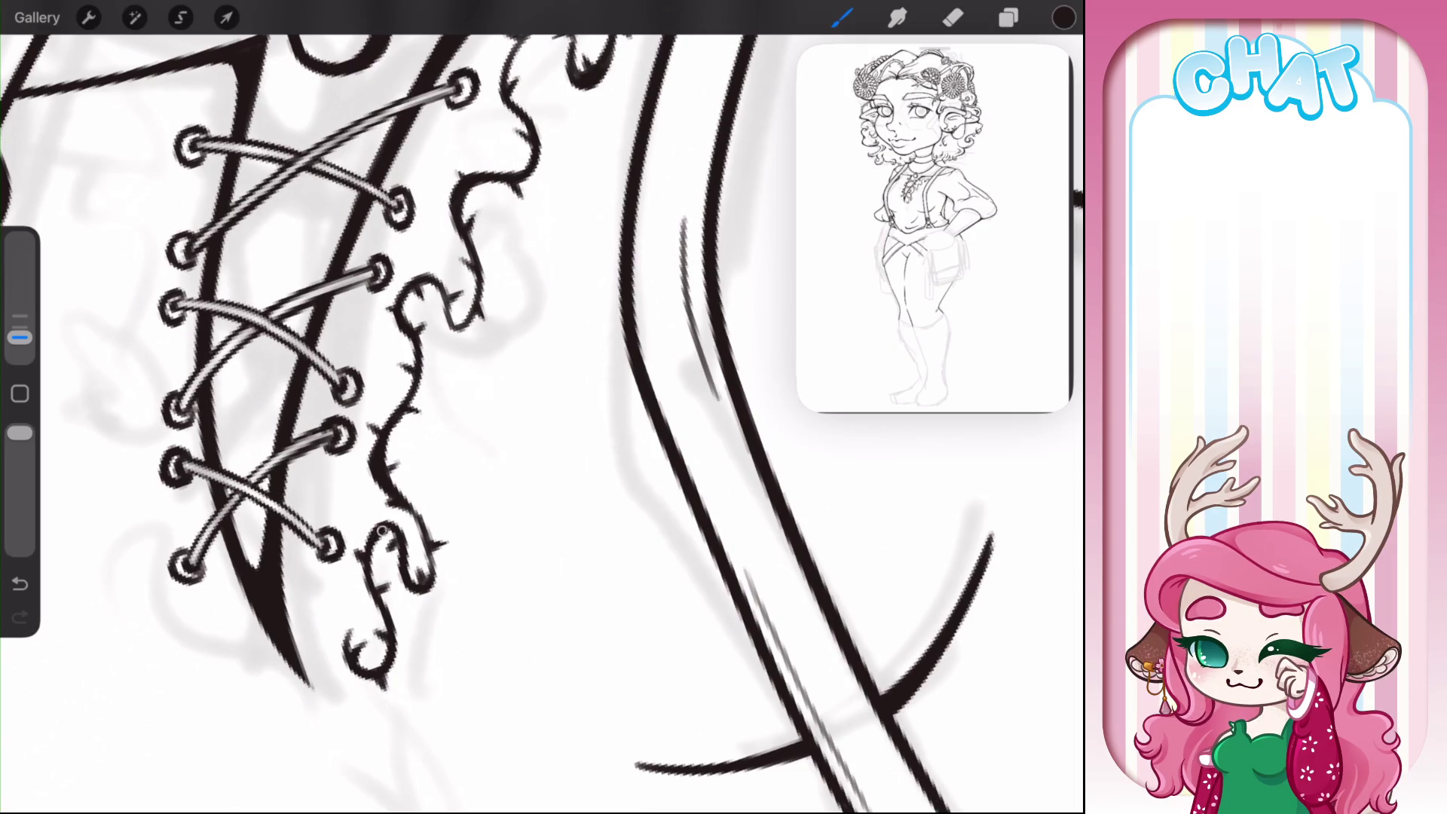
pyautogui.scroll(-3, 543, 407)
pyautogui.scroll(1, 542, 408)
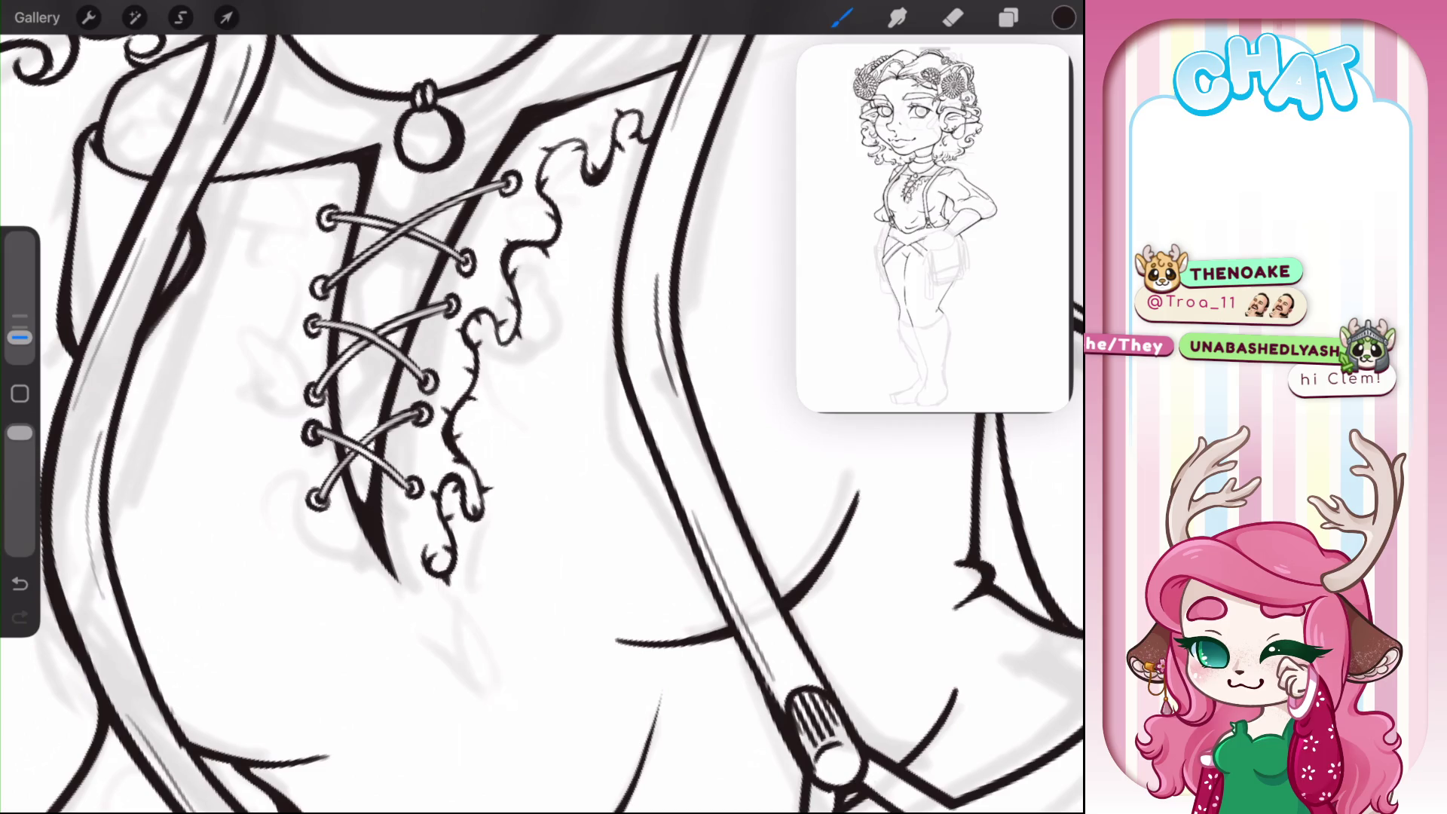
# - Check the Lineart Thicc brush, then ink a line along the shoulder strap
pyautogui.click(842, 18)
pyautogui.click(842, 18)
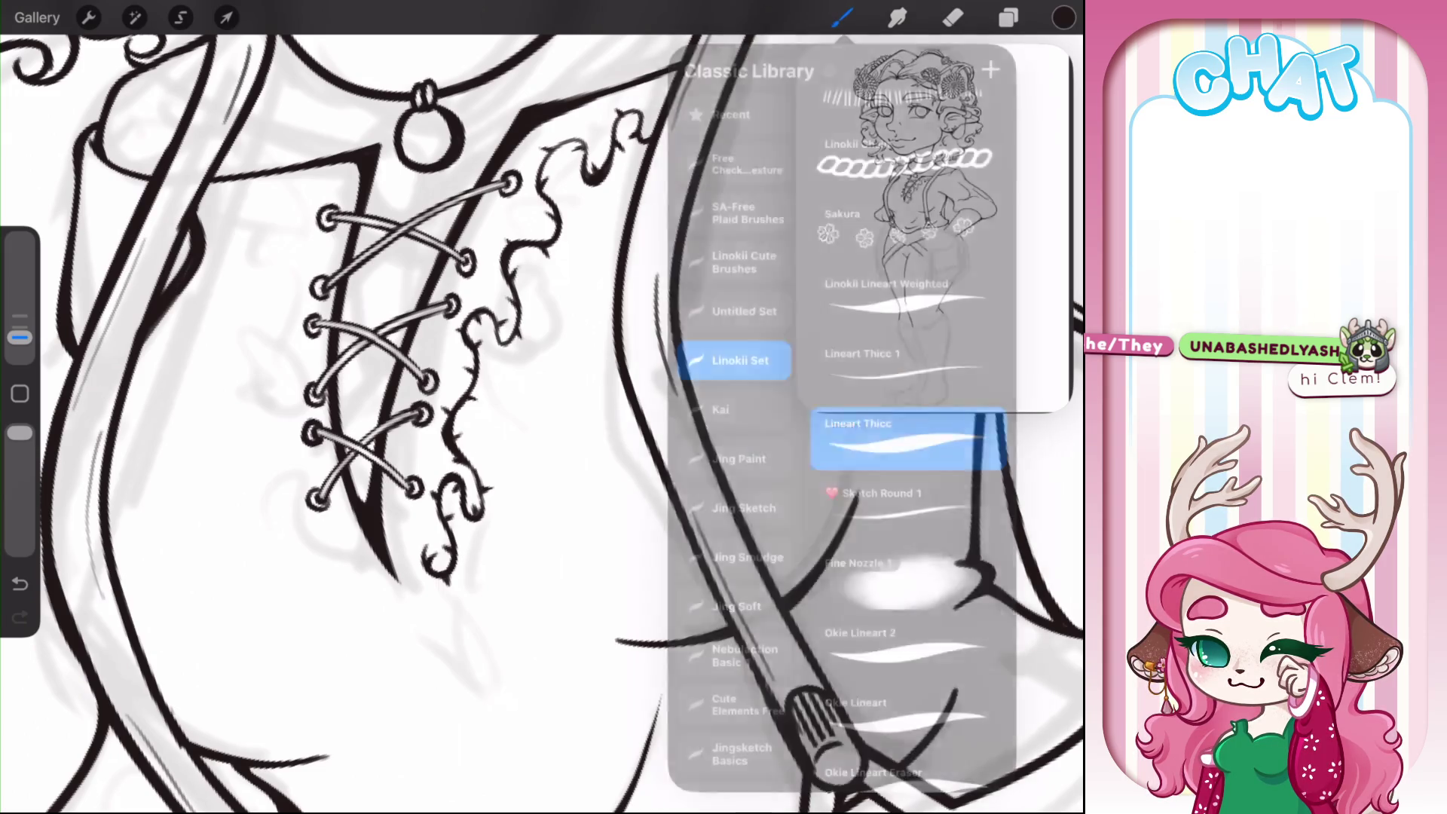
pyautogui.scroll(-3, 528, 415)
pyautogui.scroll(5, 543, 422)
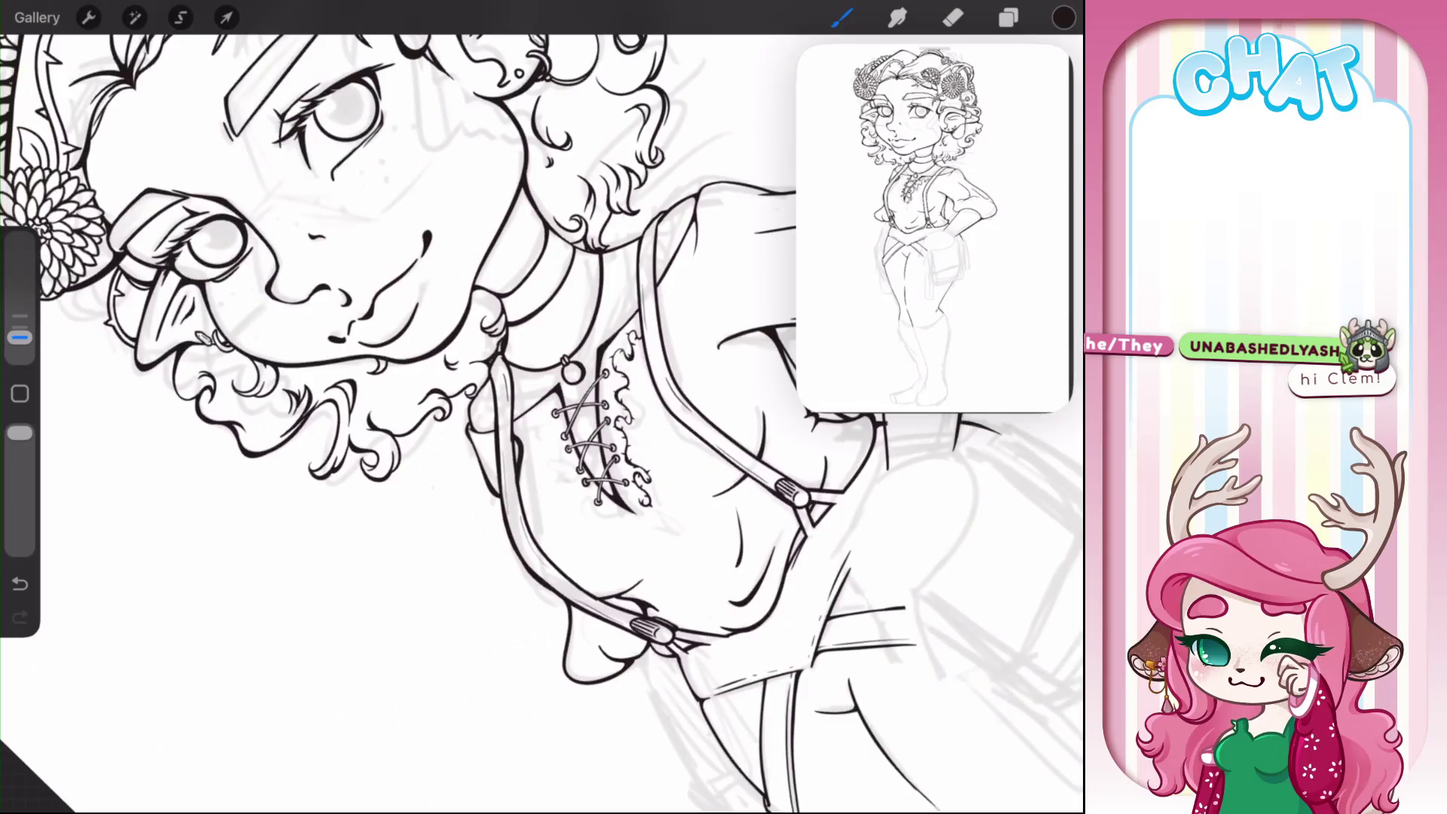
pyautogui.moveTo(483, 498)
pyautogui.mouseDown()
pyautogui.moveTo(525, 402)
pyautogui.moveTo(506, 468)
pyautogui.mouseUp()
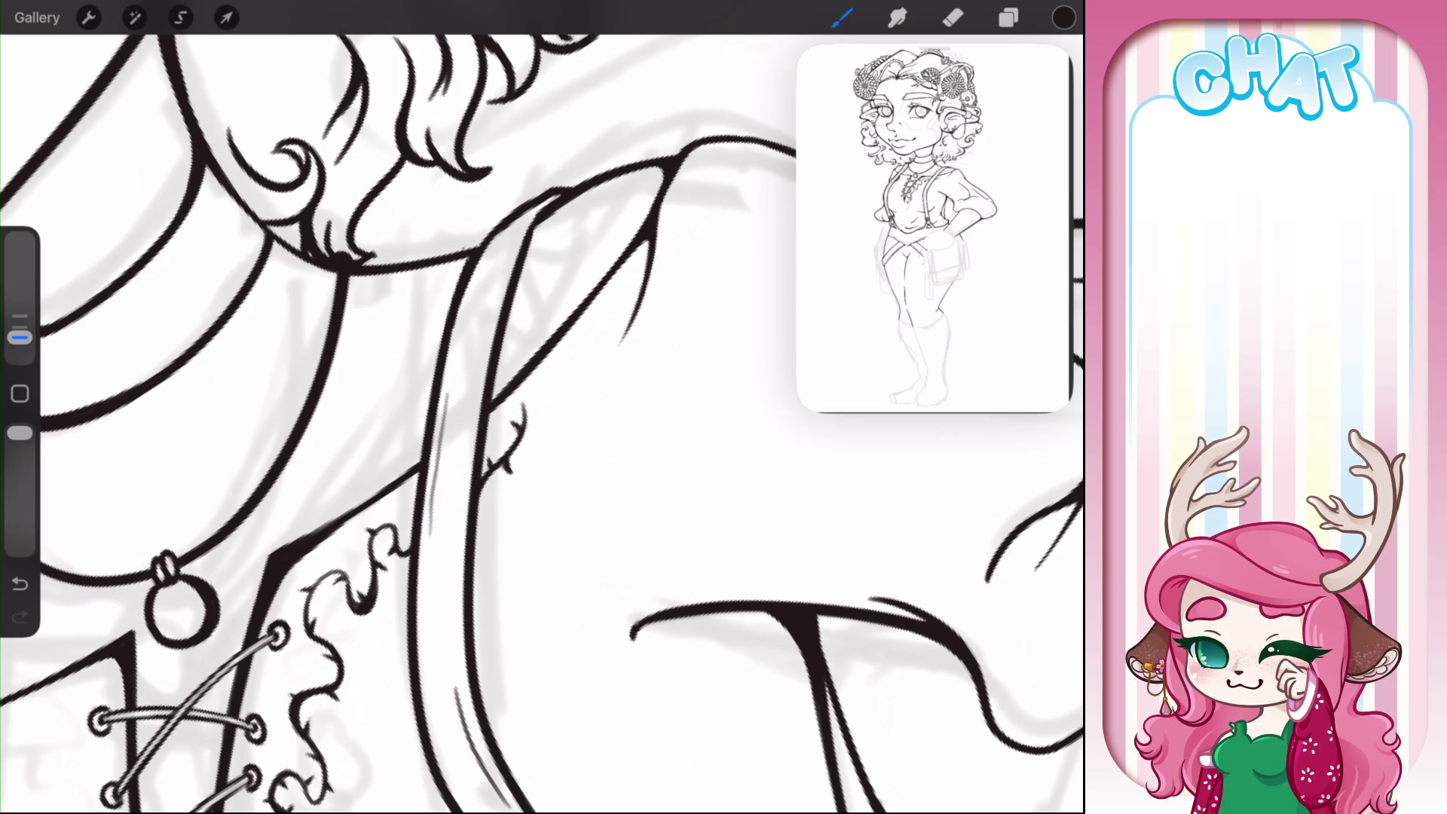
# - Add a small thorn to the lace edge and switch to the Eraser
pyautogui.scroll(-5, 543, 407)
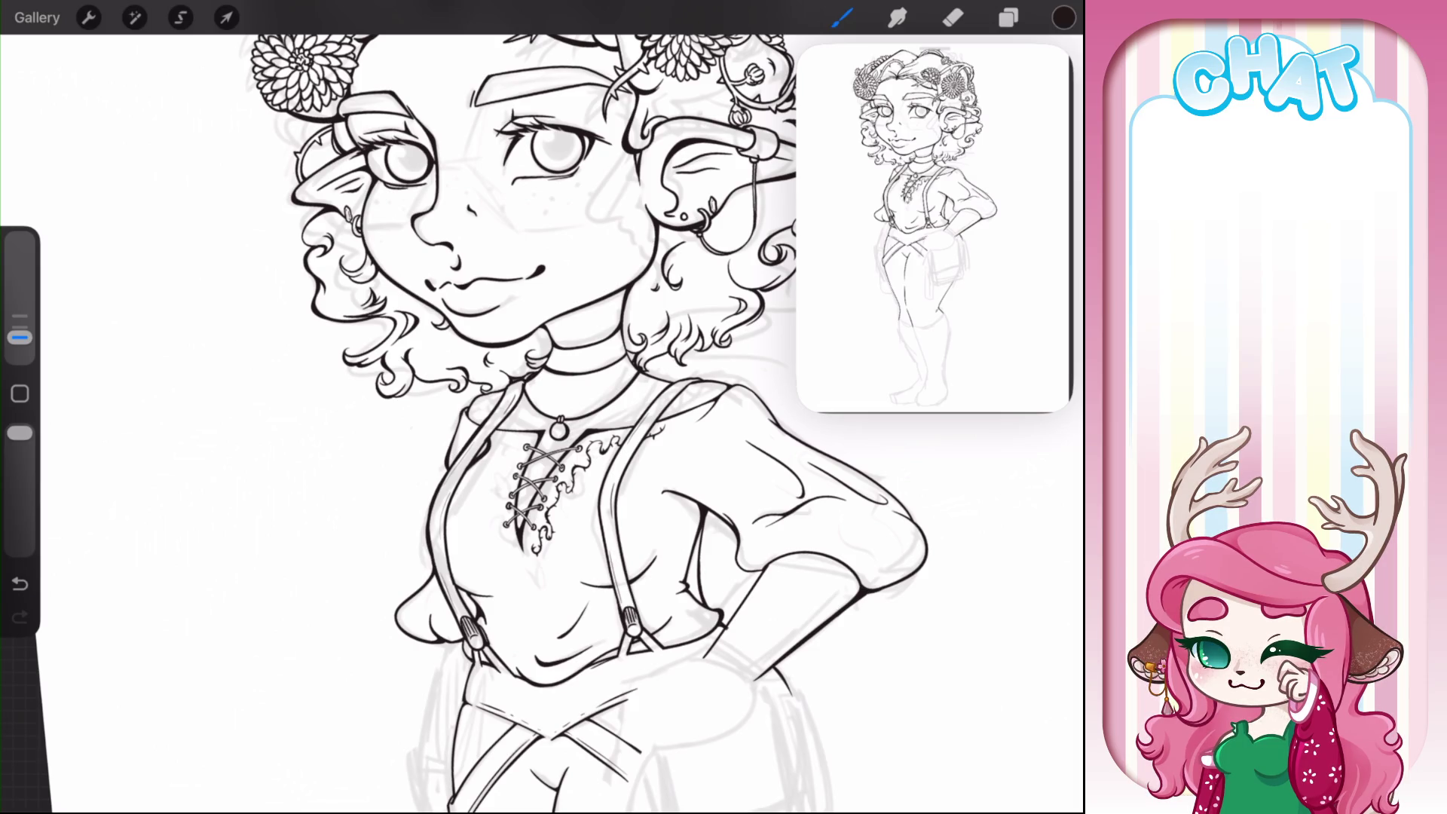
pyautogui.scroll(5, 625, 472)
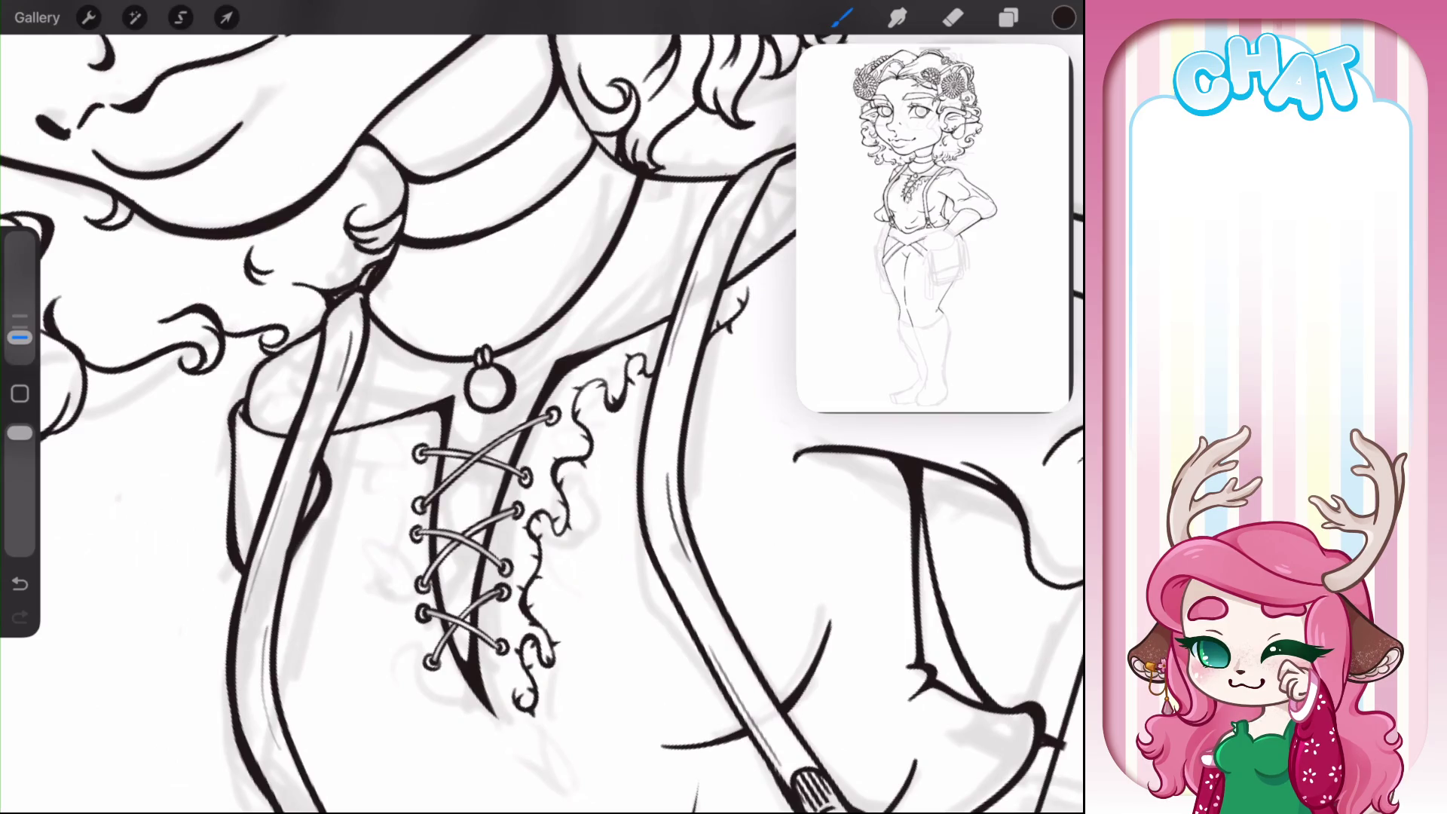
pyautogui.moveTo(609, 395)
pyautogui.mouseDown()
pyautogui.moveTo(615, 437)
pyautogui.moveTo(607, 411)
pyautogui.mouseUp()
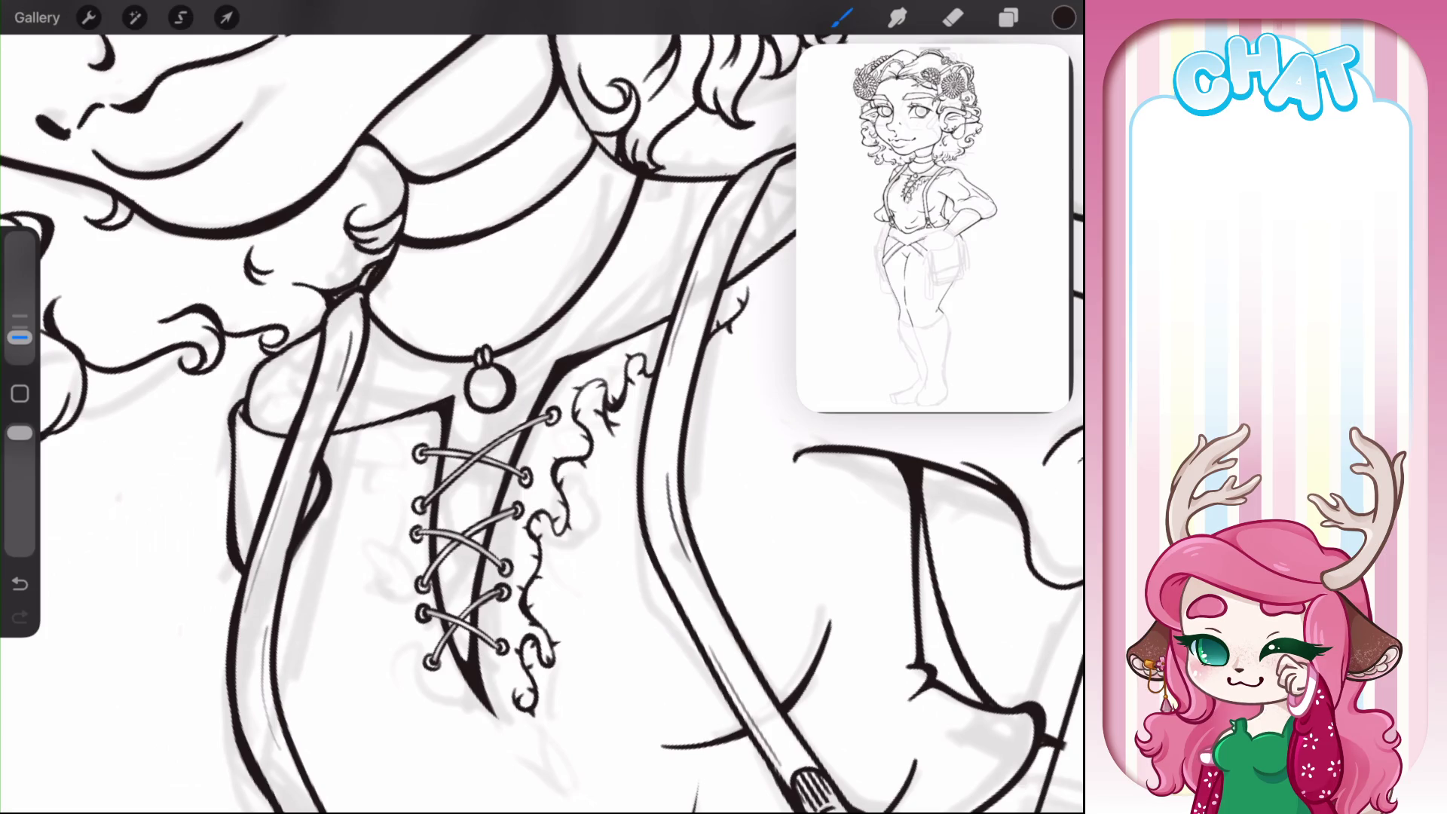
pyautogui.click(953, 17)
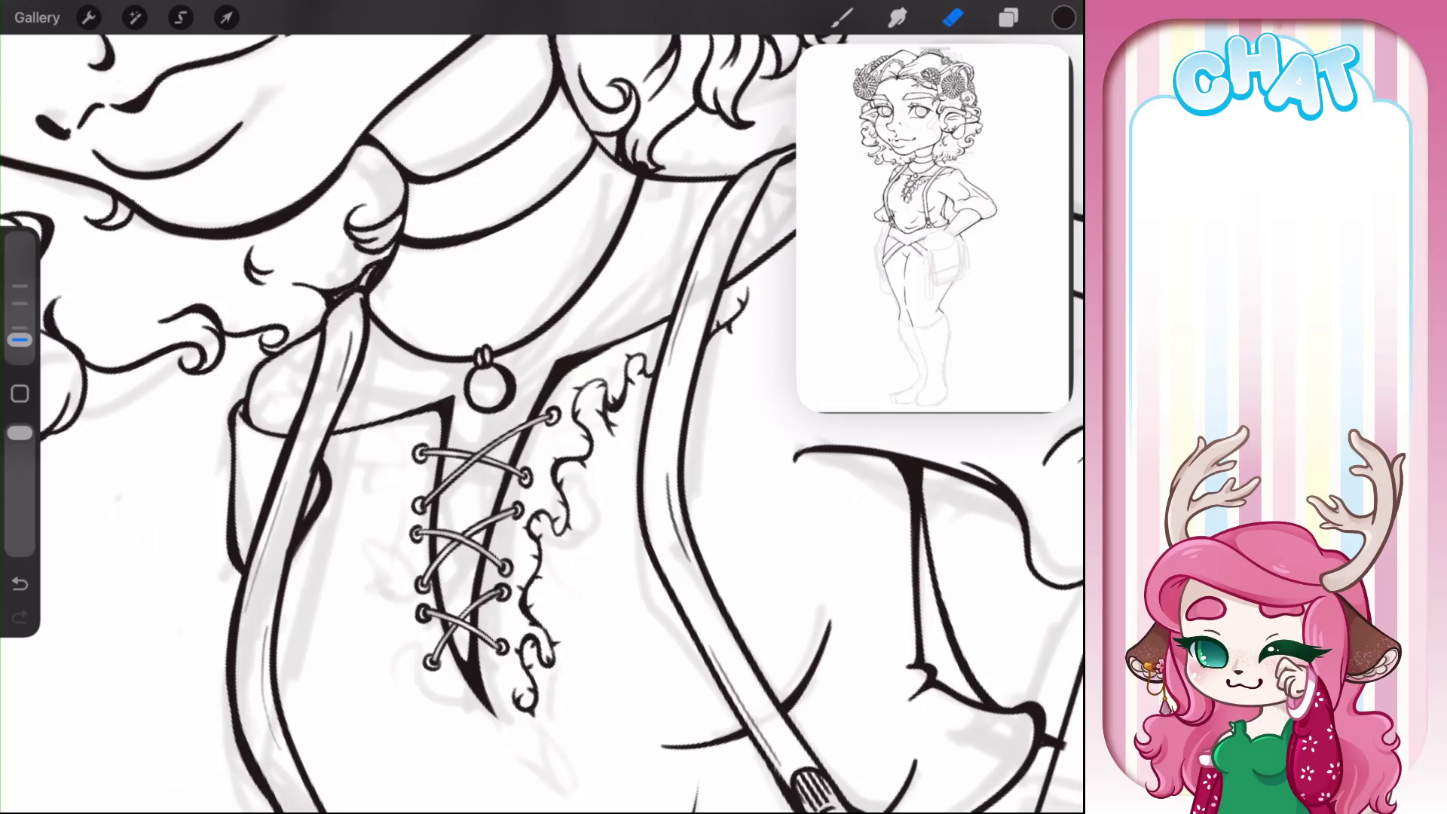
# - Undo the last two small strokes beside the lacing, then redo one of them
pyautogui.scroll(-3, 542, 422)
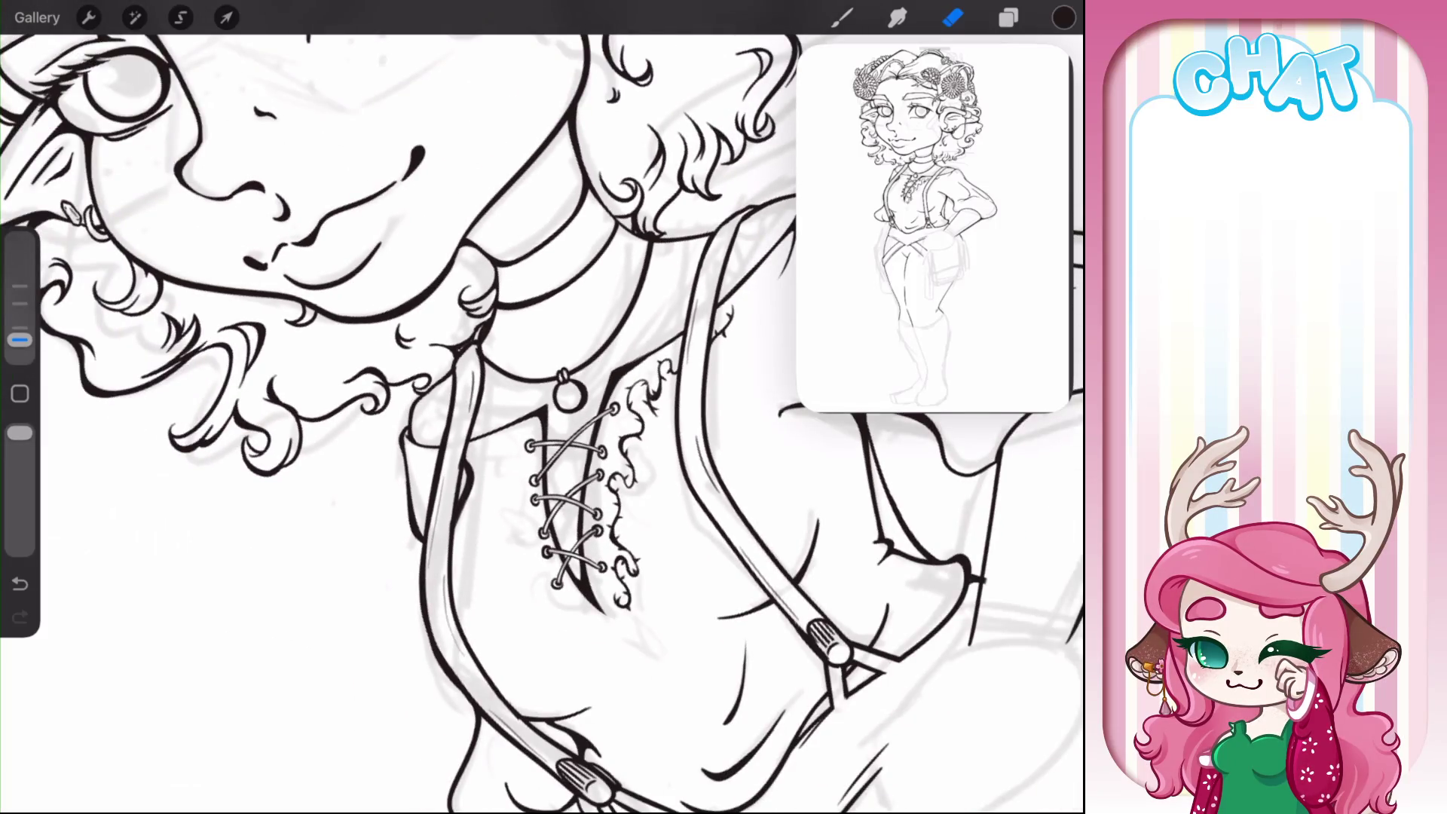
pyautogui.hotkey('ctrl', 'z')
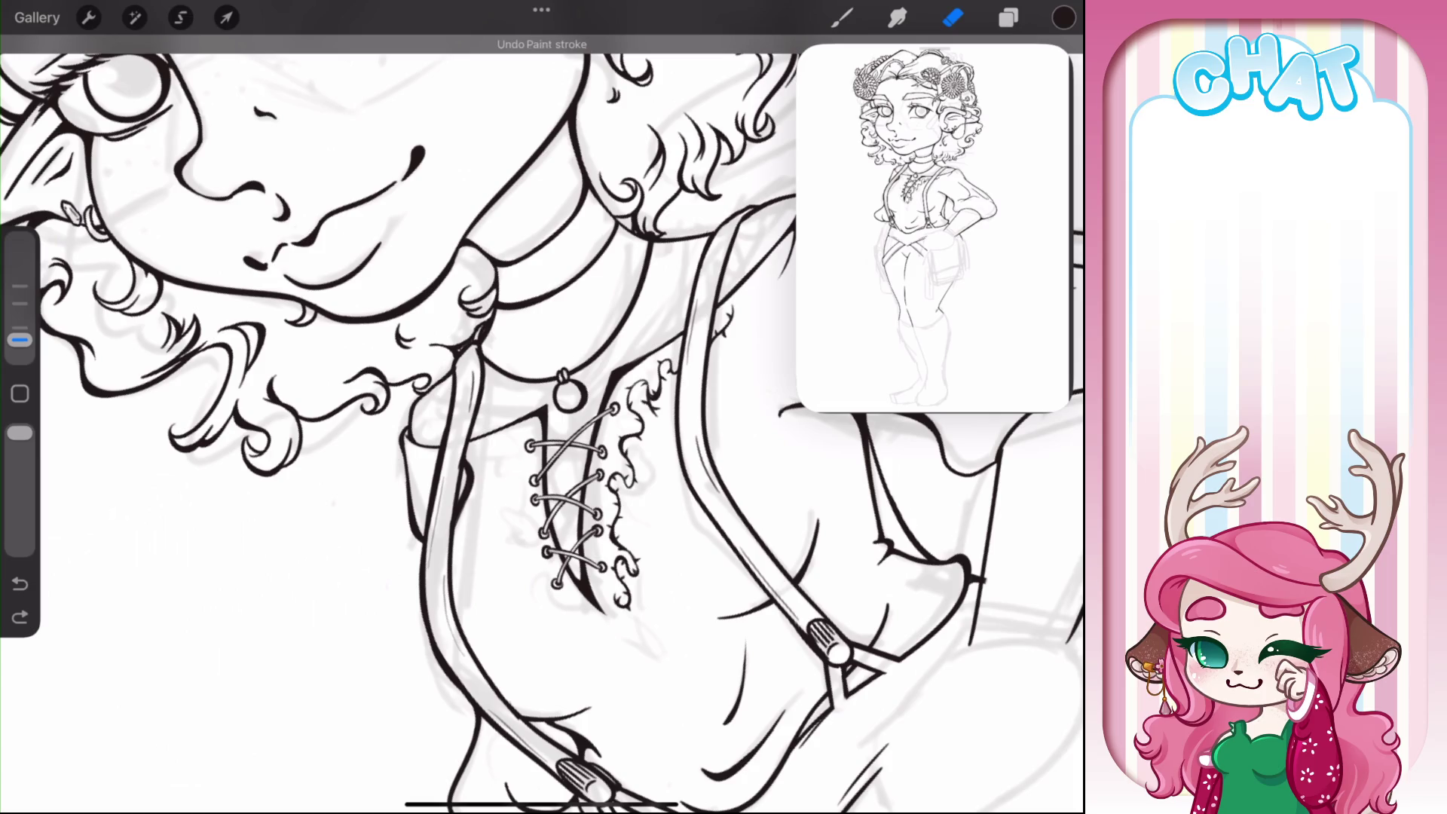
pyautogui.hotkey('ctrl', 'z')
pyautogui.hotkey('ctrl', 'z')
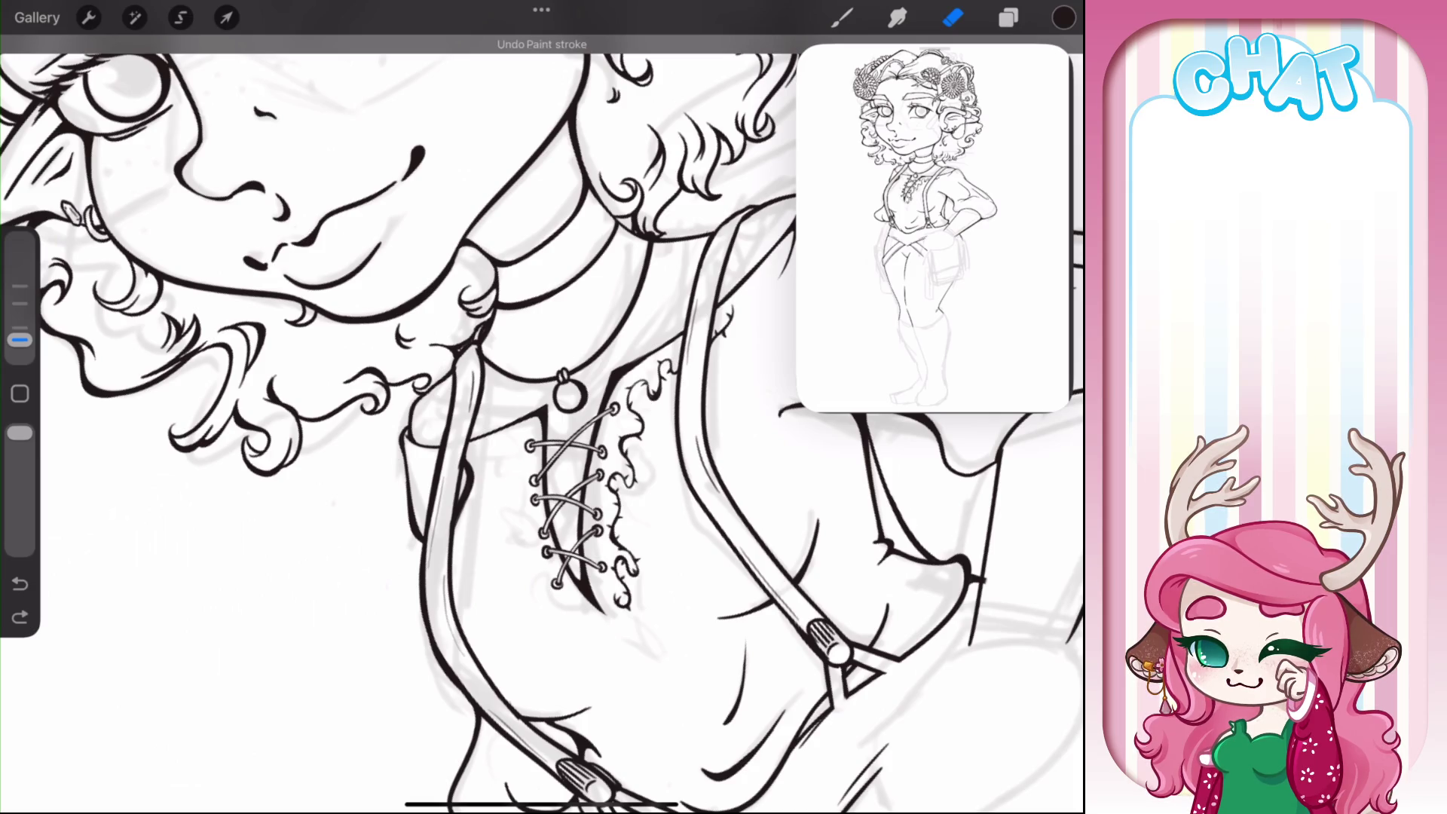
pyautogui.hotkey('ctrl', 'shift', 'z')
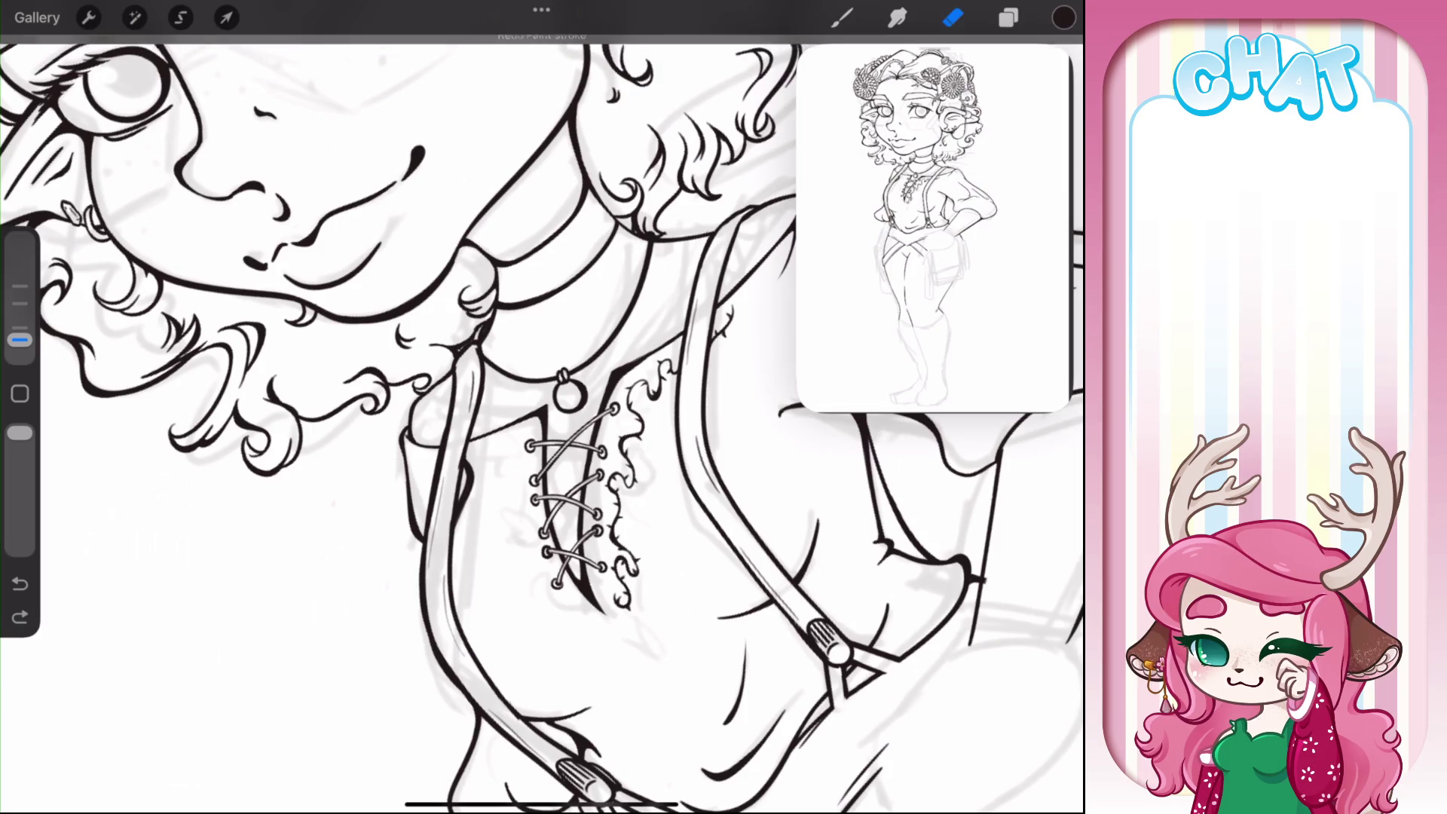
pyautogui.scroll(-5, 527, 423)
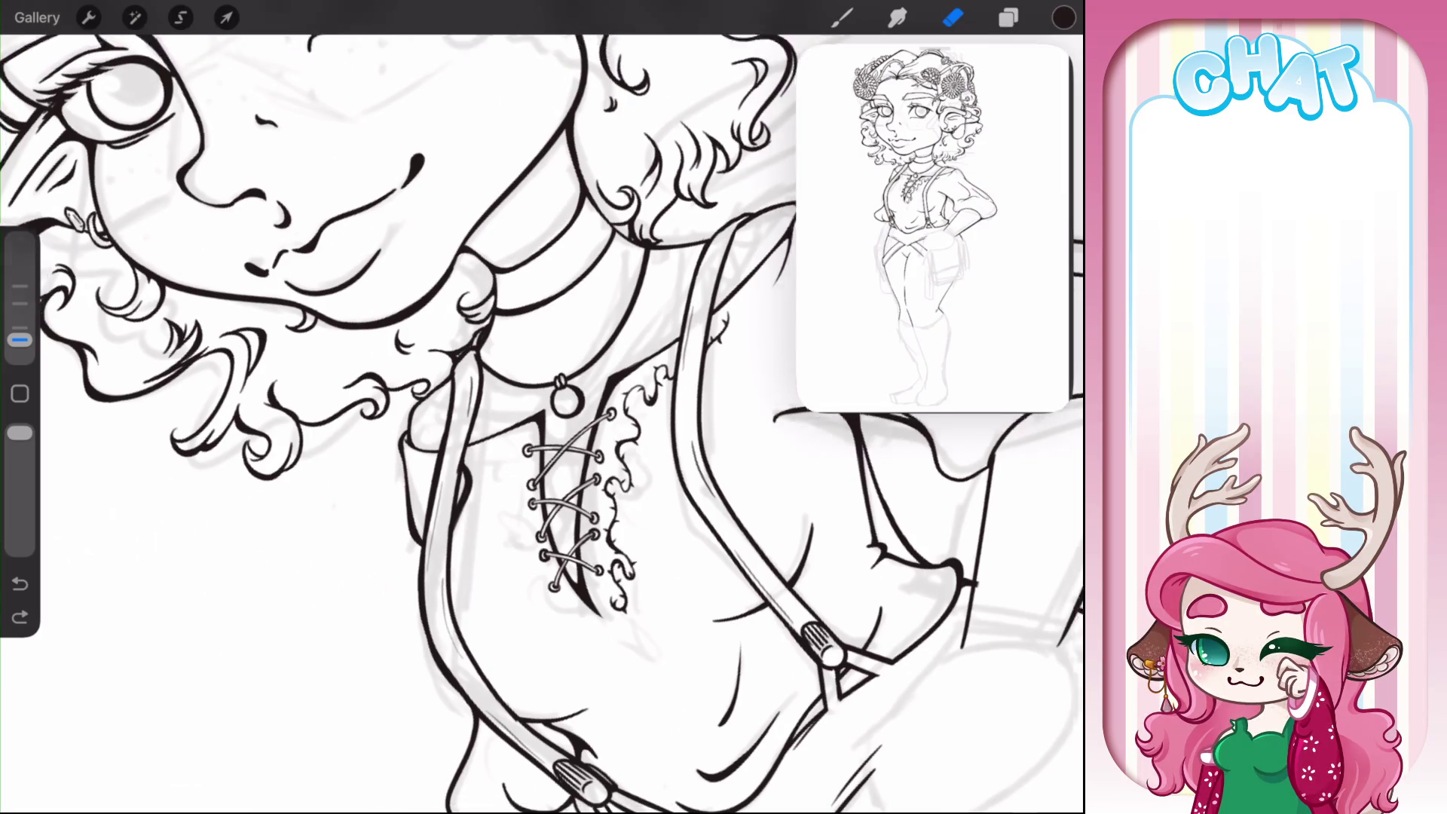
pyautogui.scroll(-2, 527, 422)
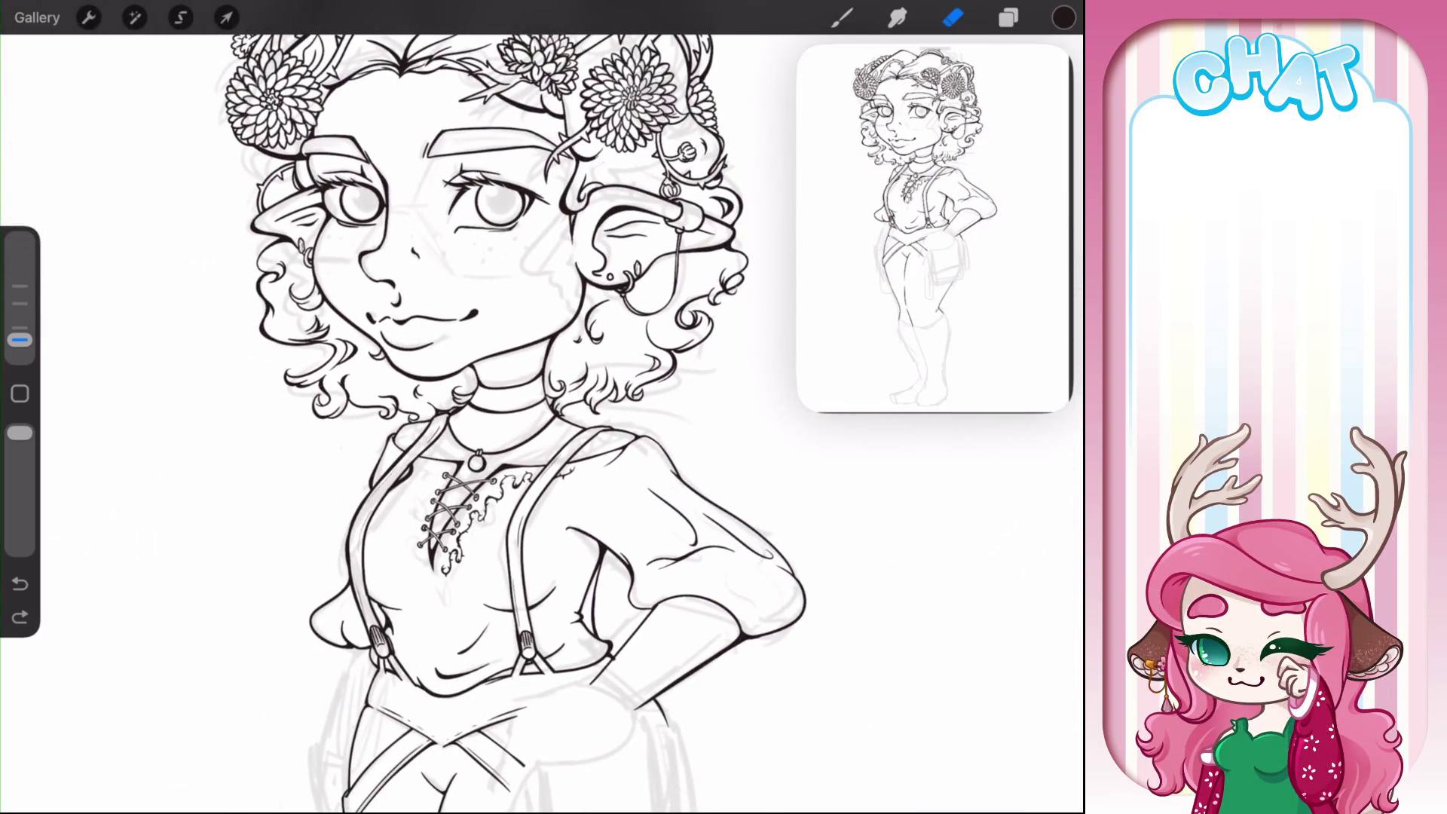
pyautogui.scroll(-3, 528, 422)
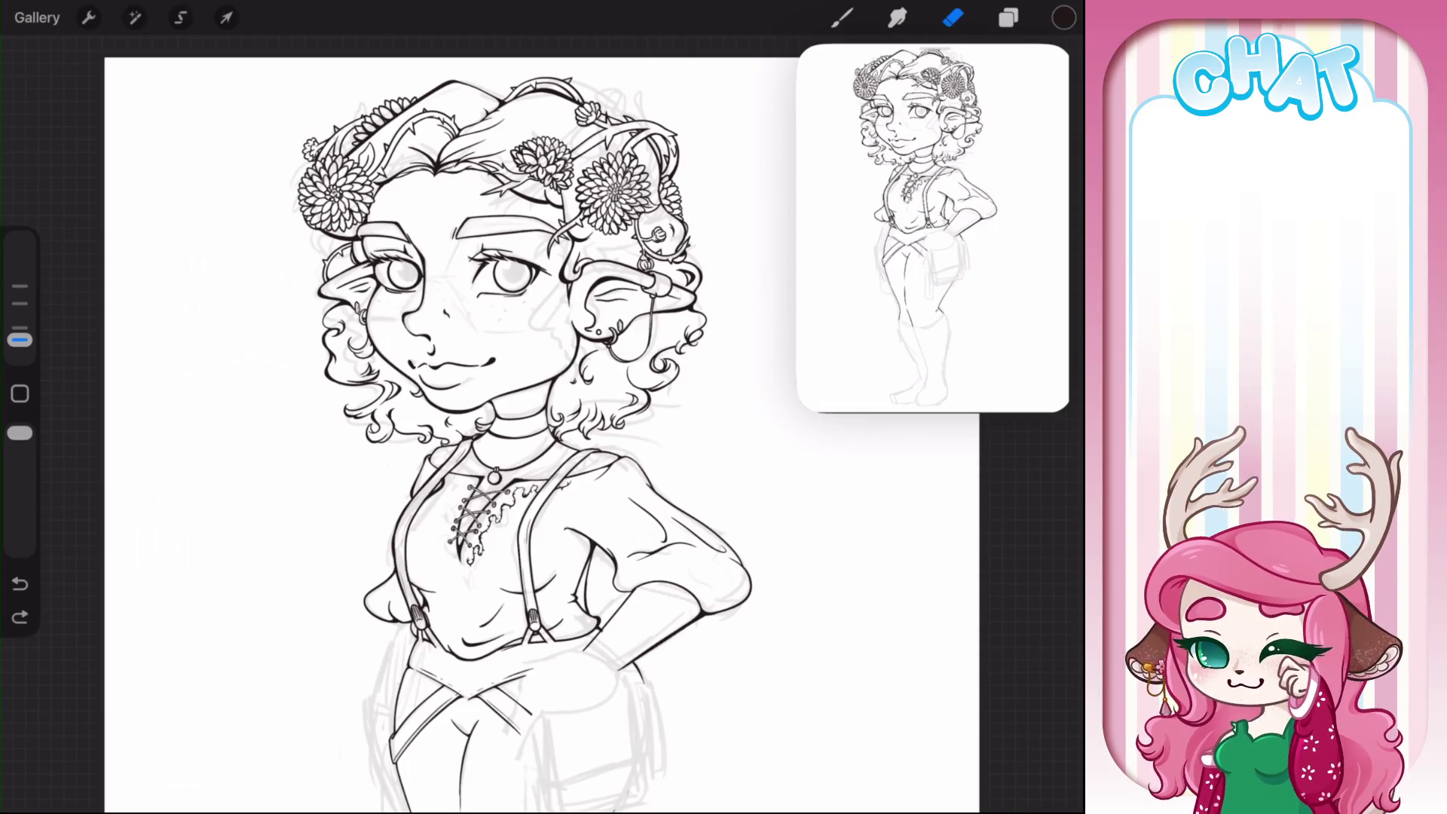
pyautogui.scroll(3, 527, 422)
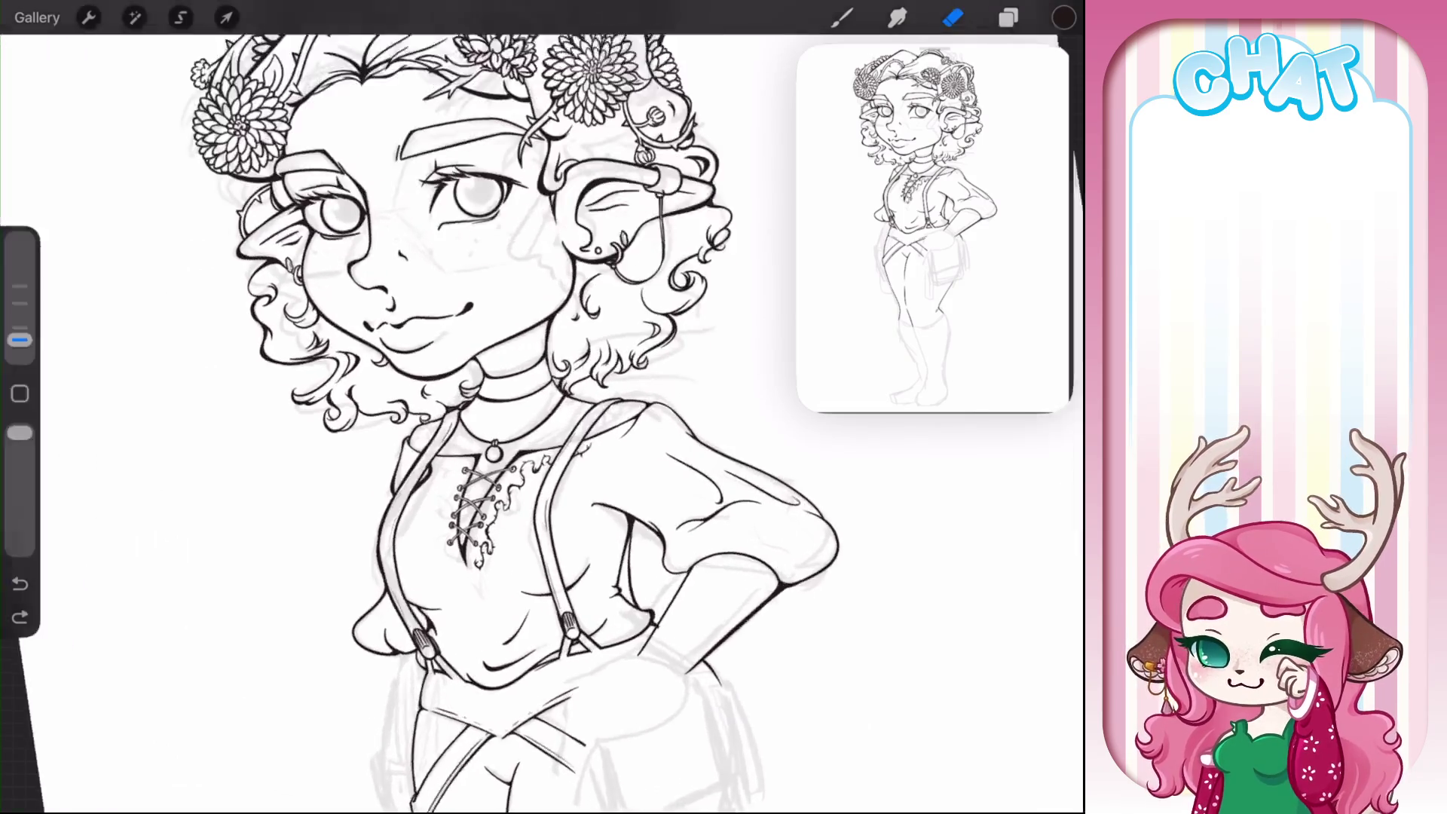
pyautogui.scroll(3, 641, 354)
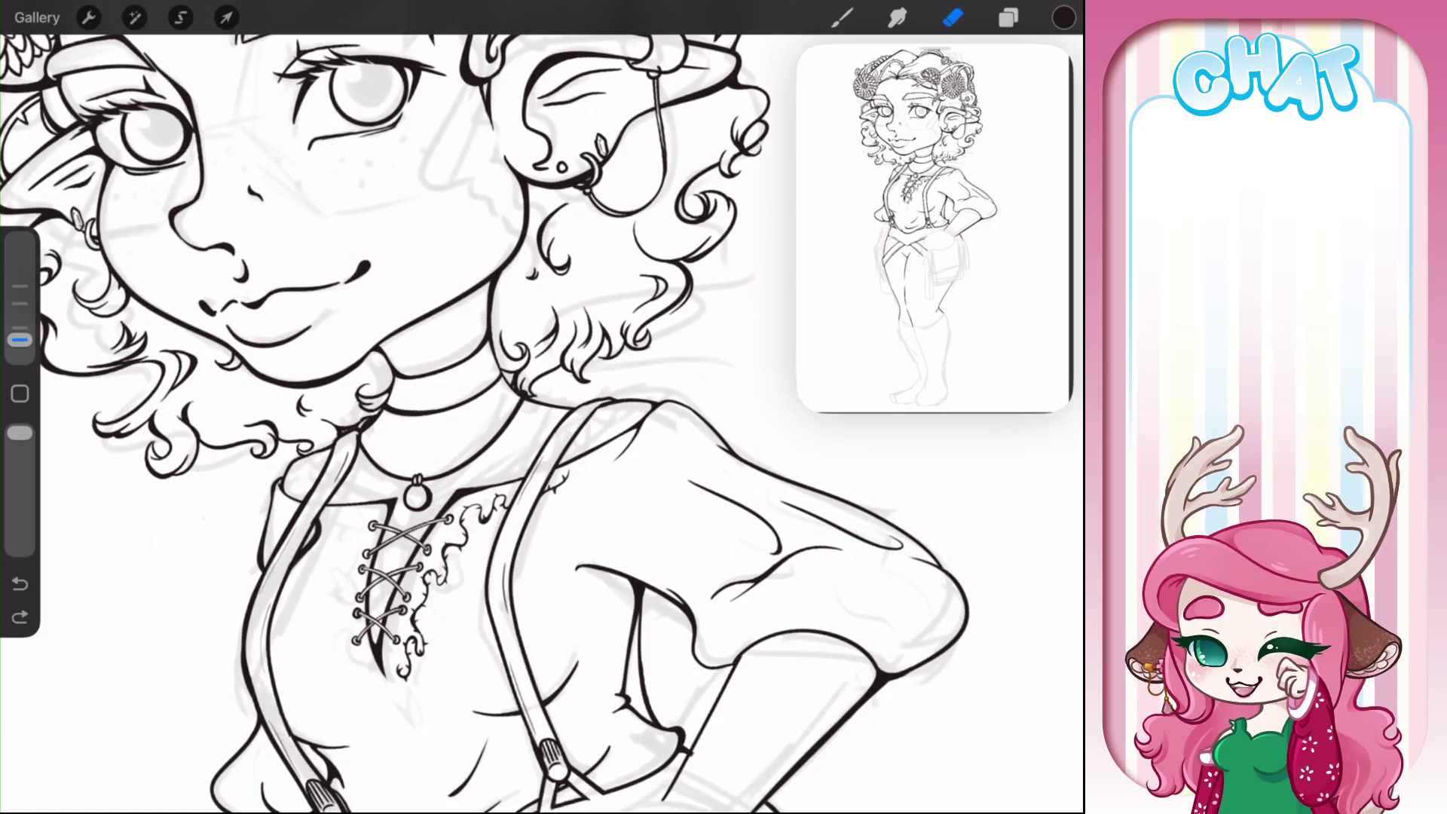
pyautogui.scroll(-5, 482, 407)
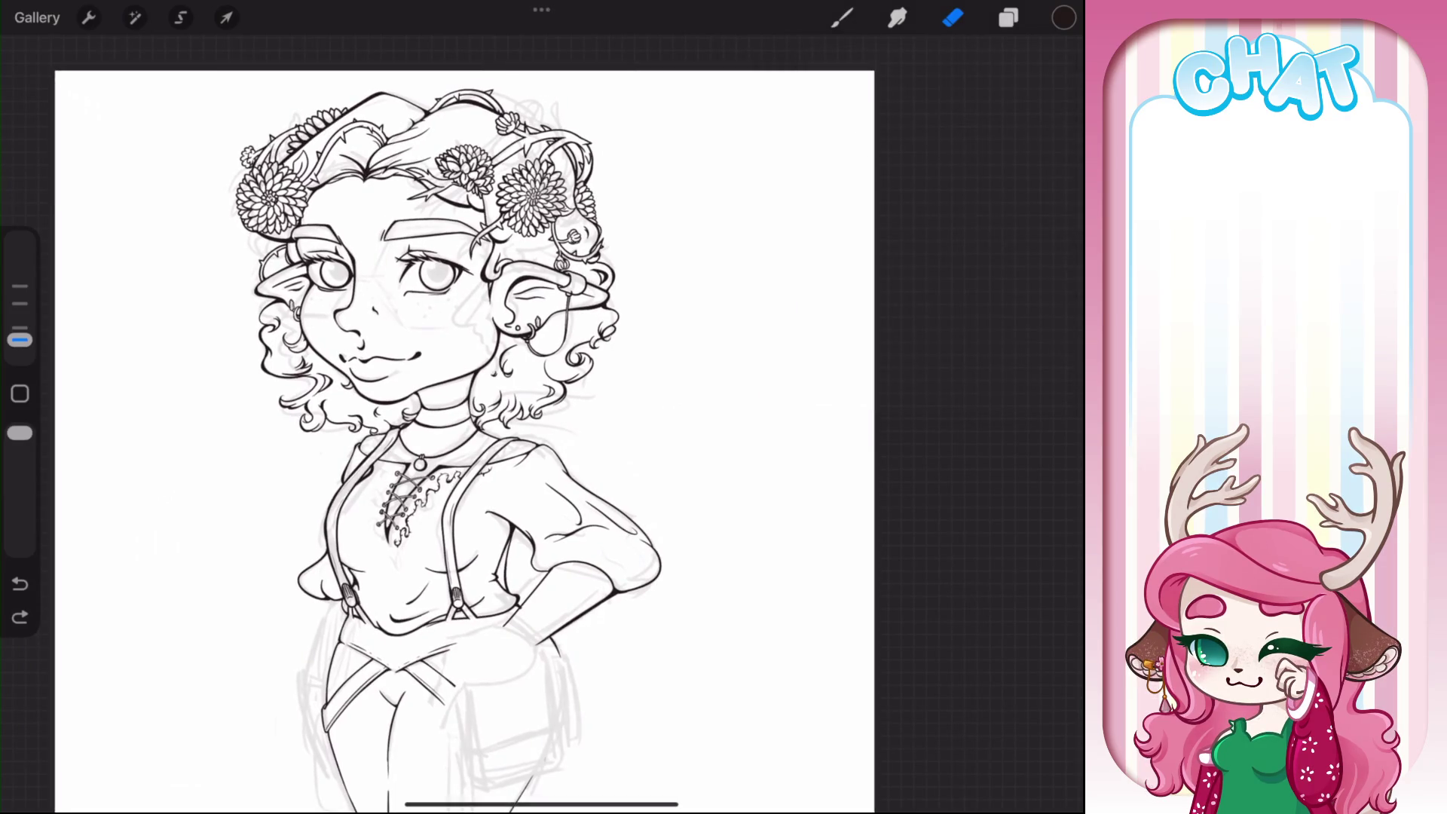
pyautogui.click(37, 18)
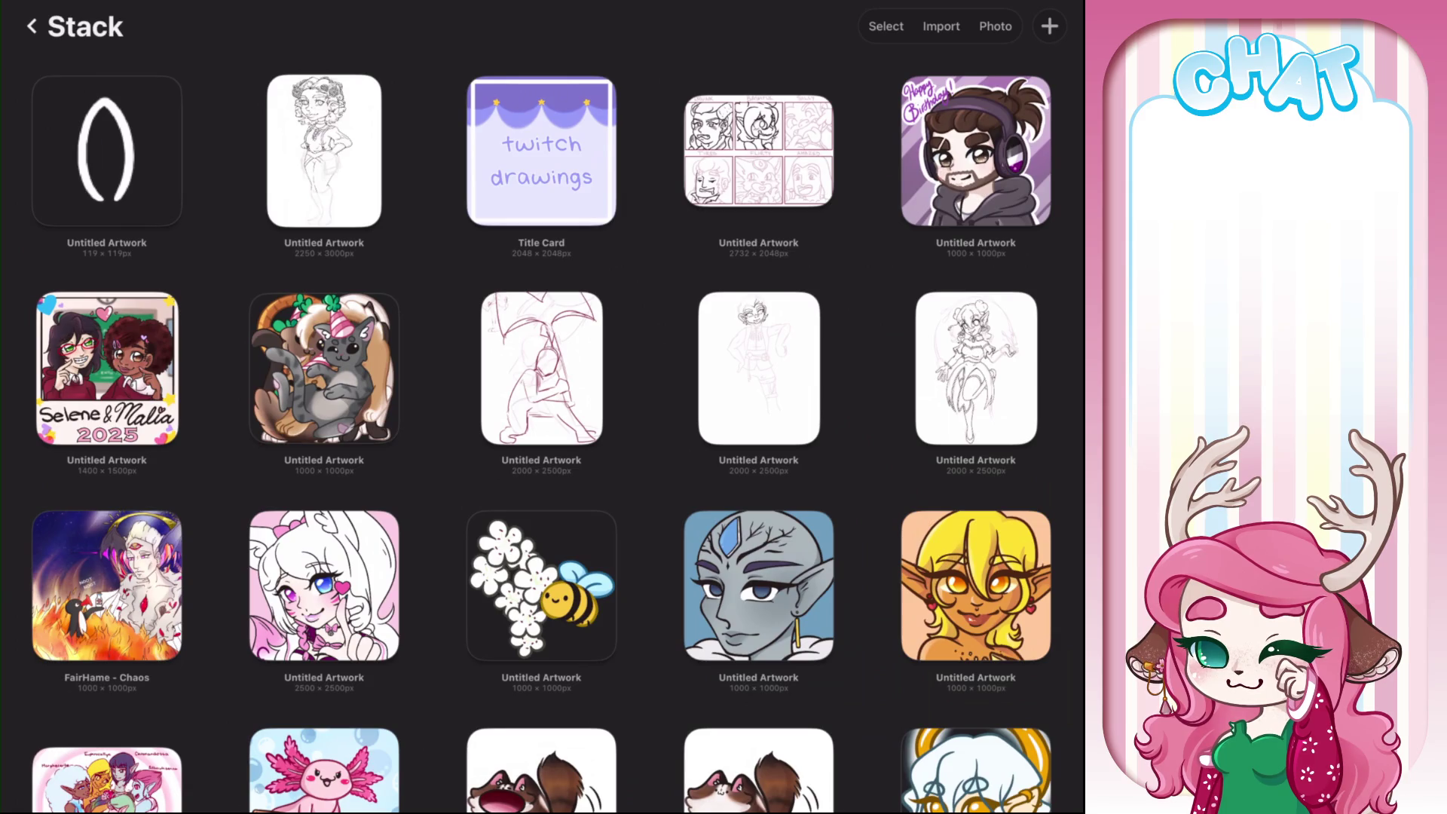
# - Move Title Card to the first slot, delete the 119×119 artwork, and return to the stacks
pyautogui.moveTo(541, 151); pyautogui.dragTo(21, 147)
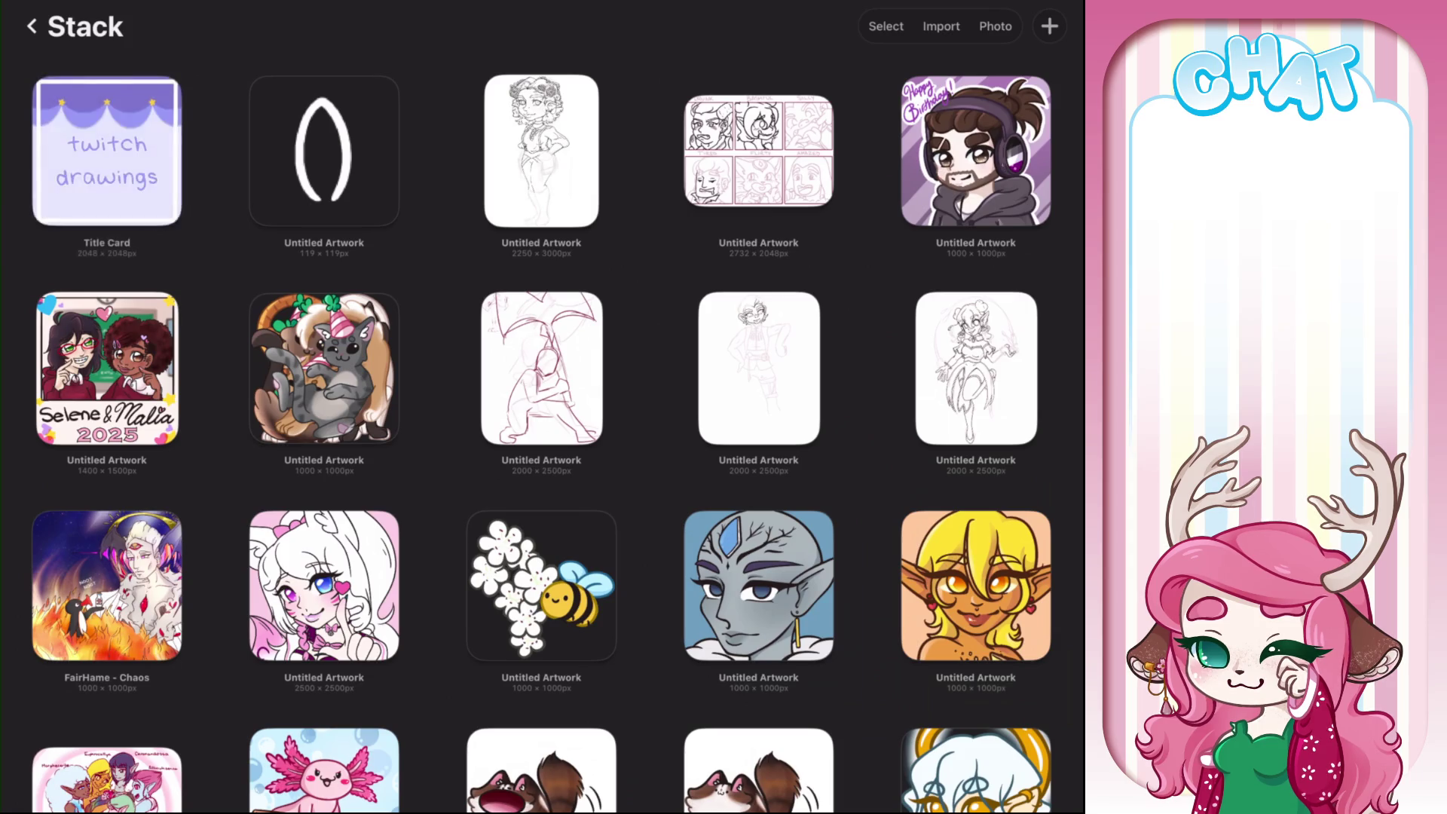
pyautogui.moveTo(362, 150); pyautogui.dragTo(286, 150)
pyautogui.click(398, 151)
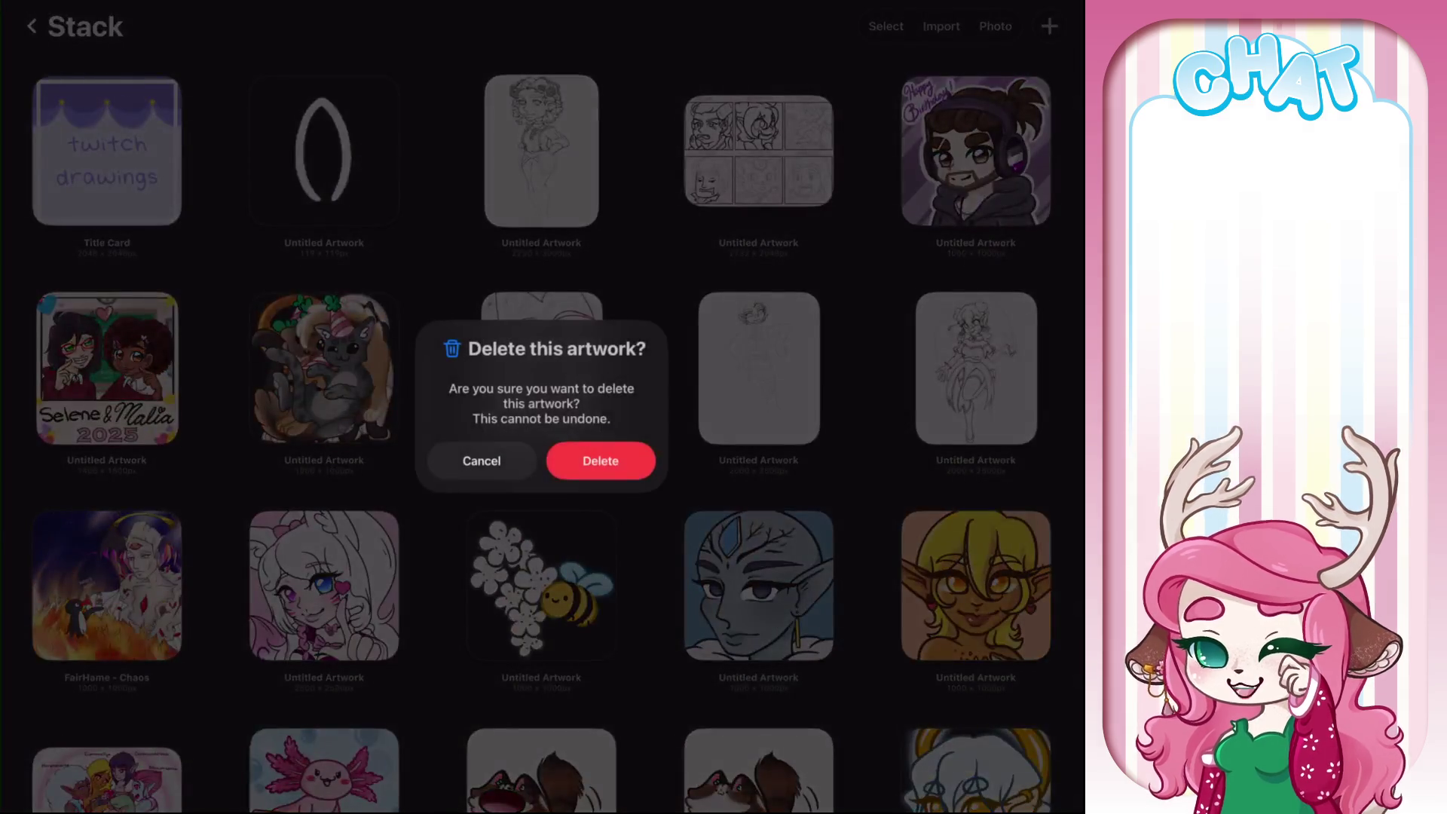
pyautogui.click(600, 461)
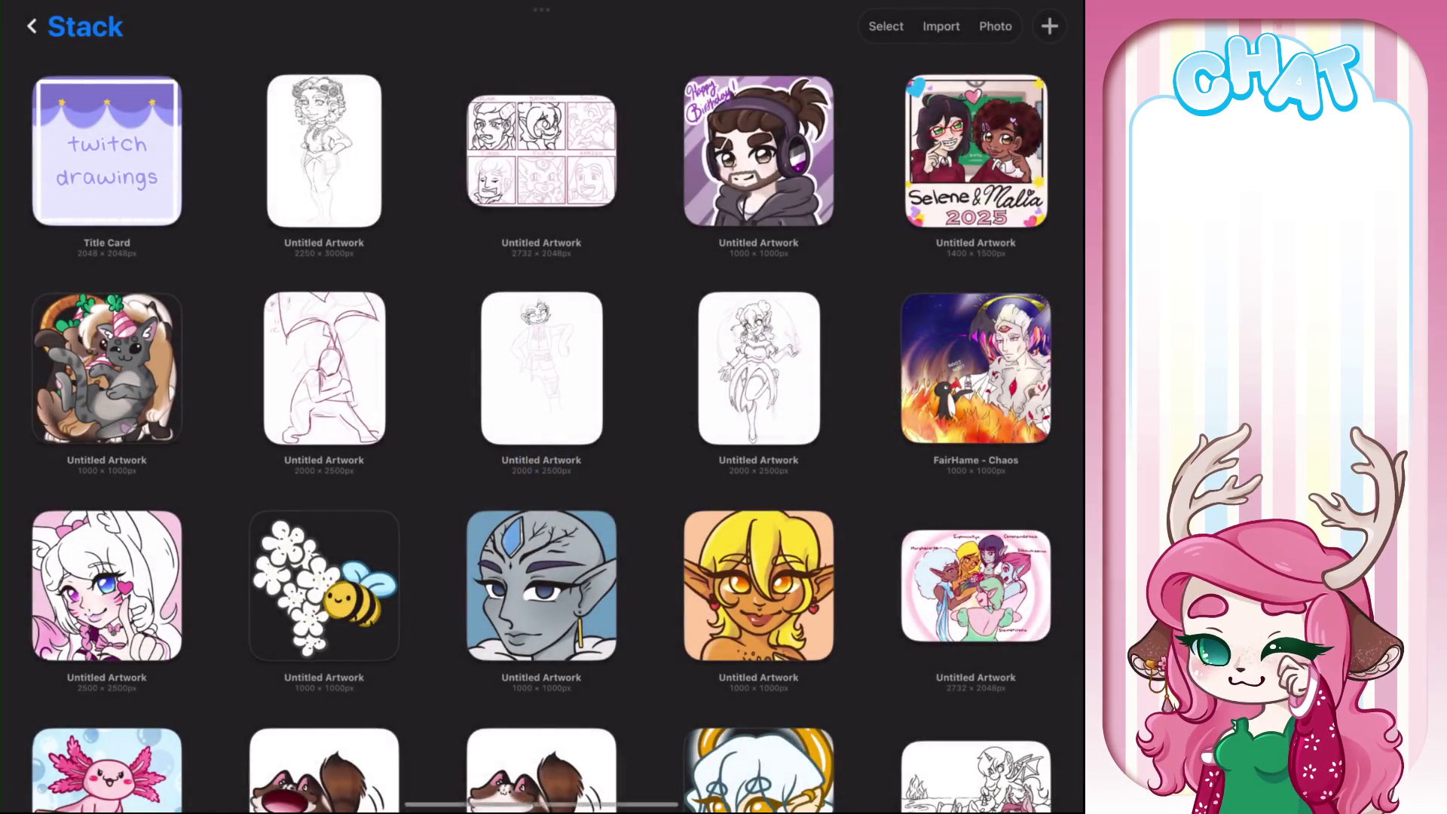
pyautogui.click(75, 26)
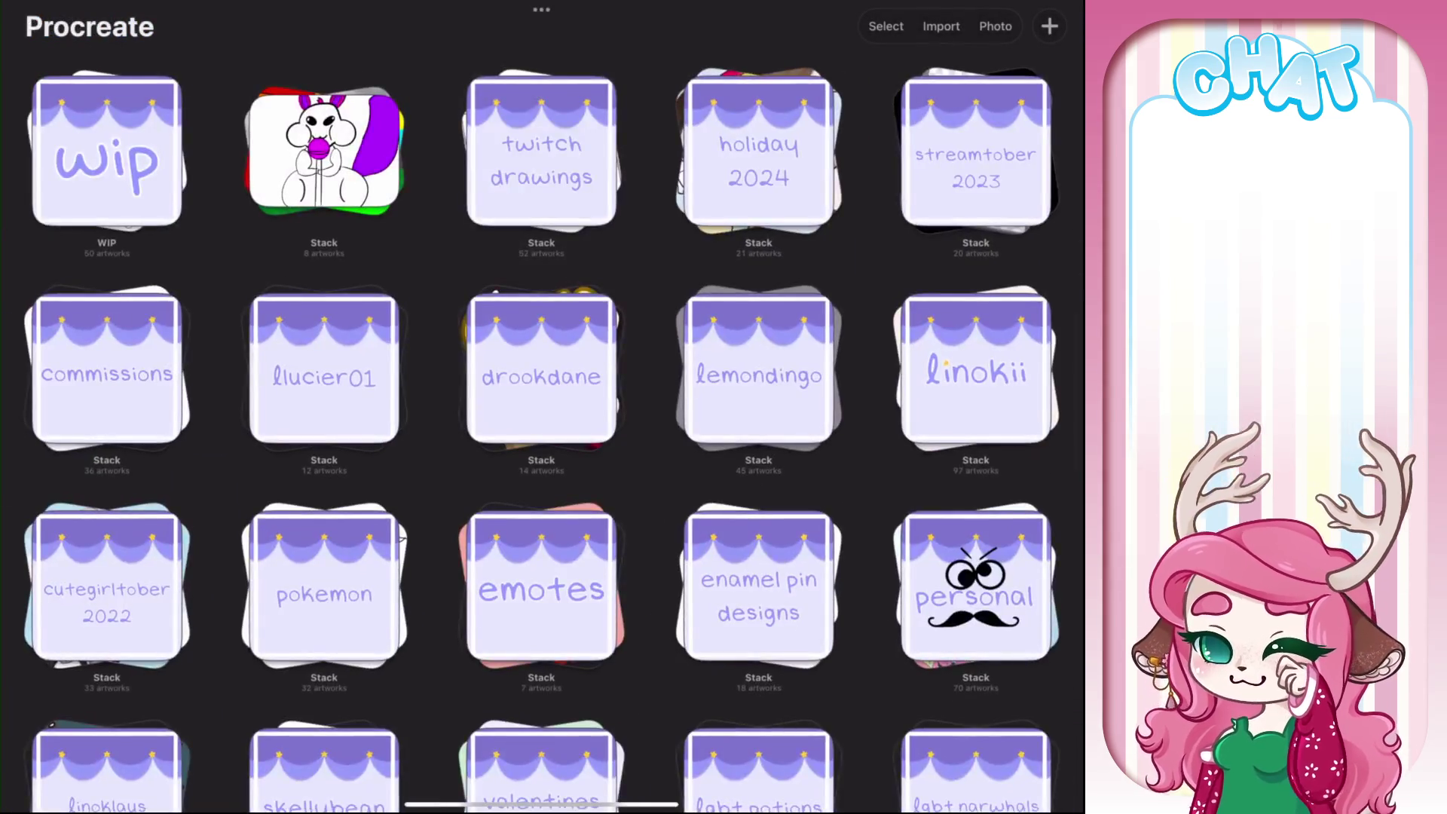
# - Open the WIP stack and its girl-and-cat armchair artwork
pyautogui.click(107, 151)
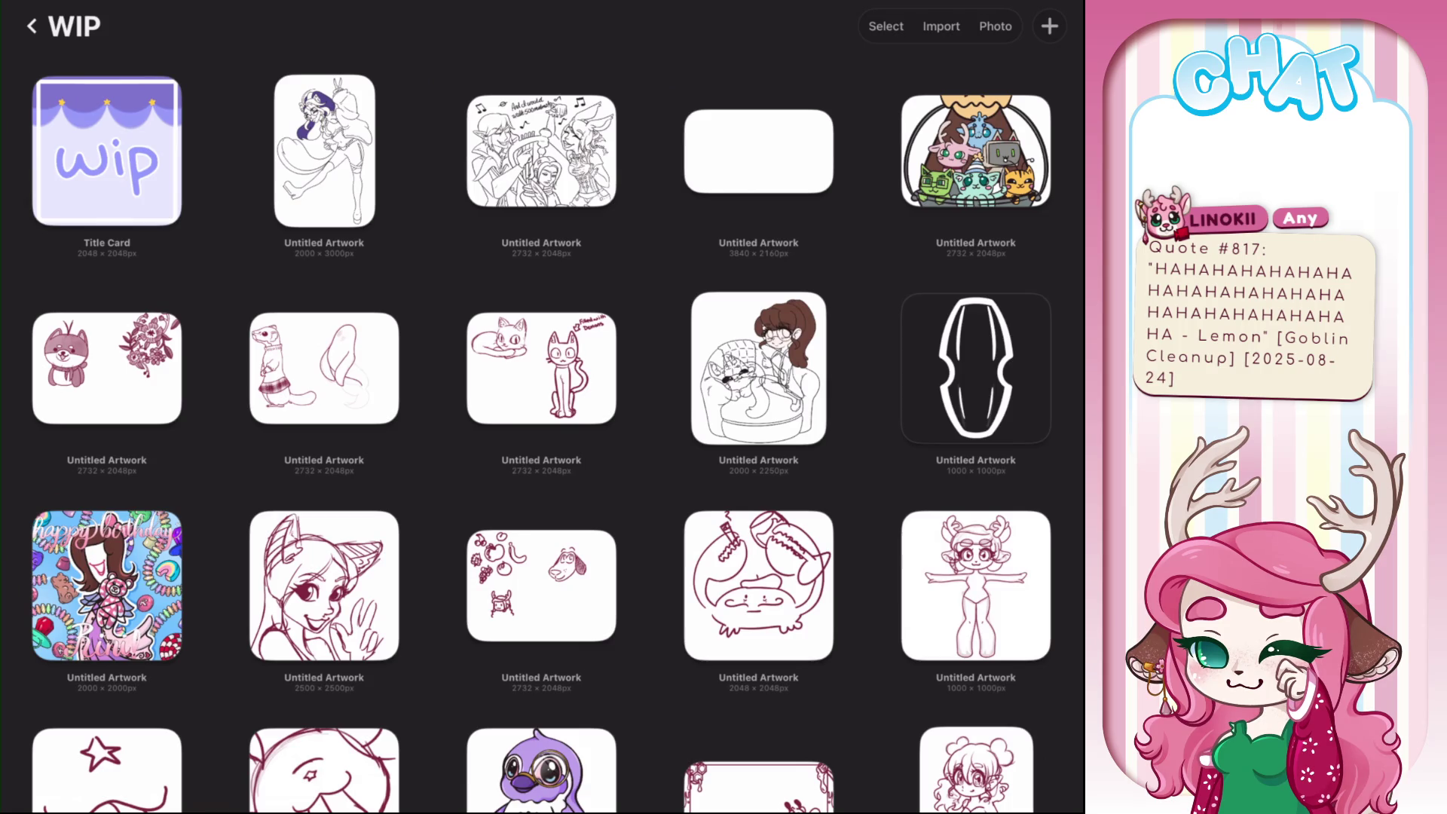
pyautogui.click(759, 368)
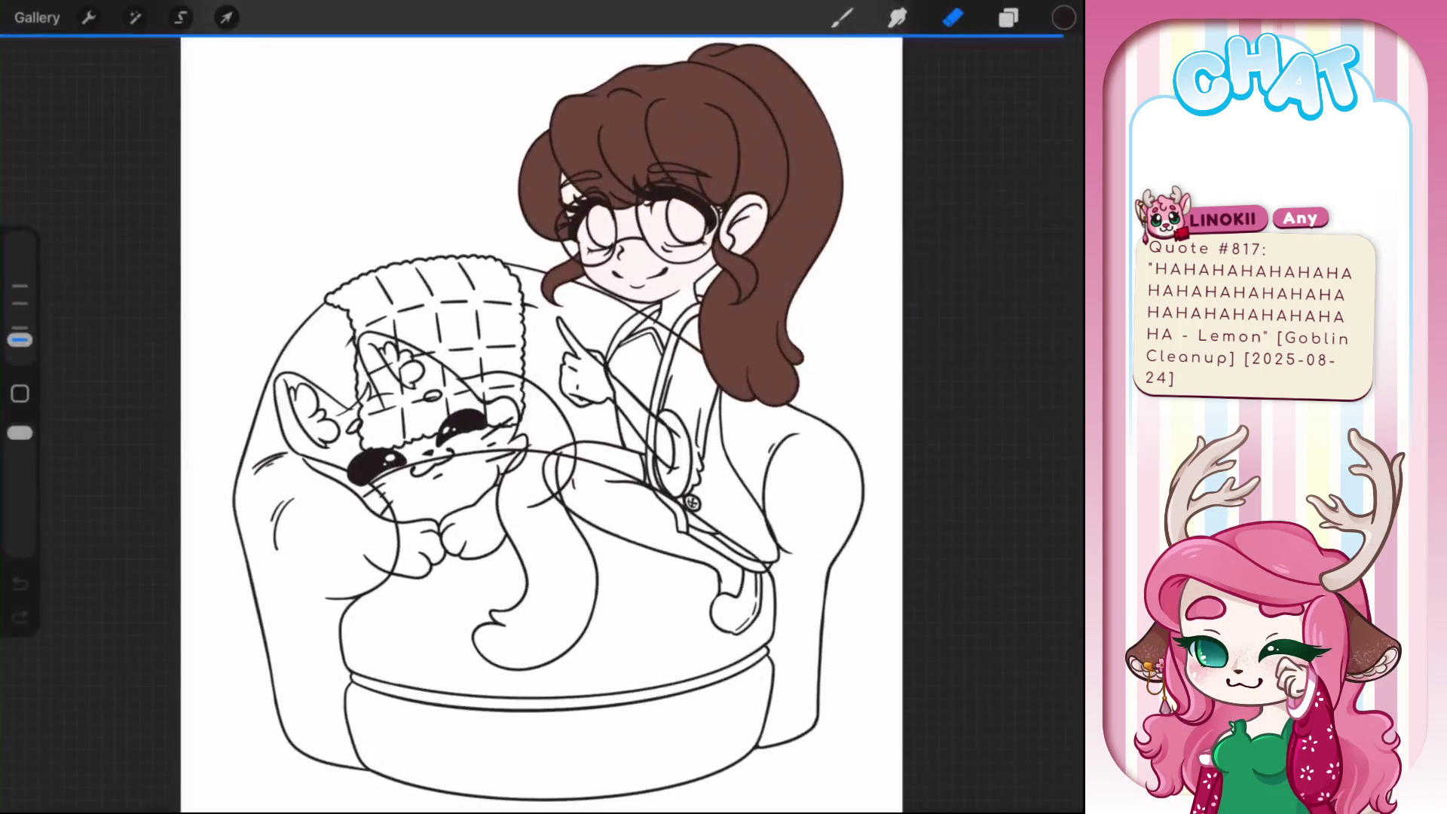
# - Hide the red sketch groups and make the pink Layer 12 sketch visible
pyautogui.scroll(5, 468, 422)
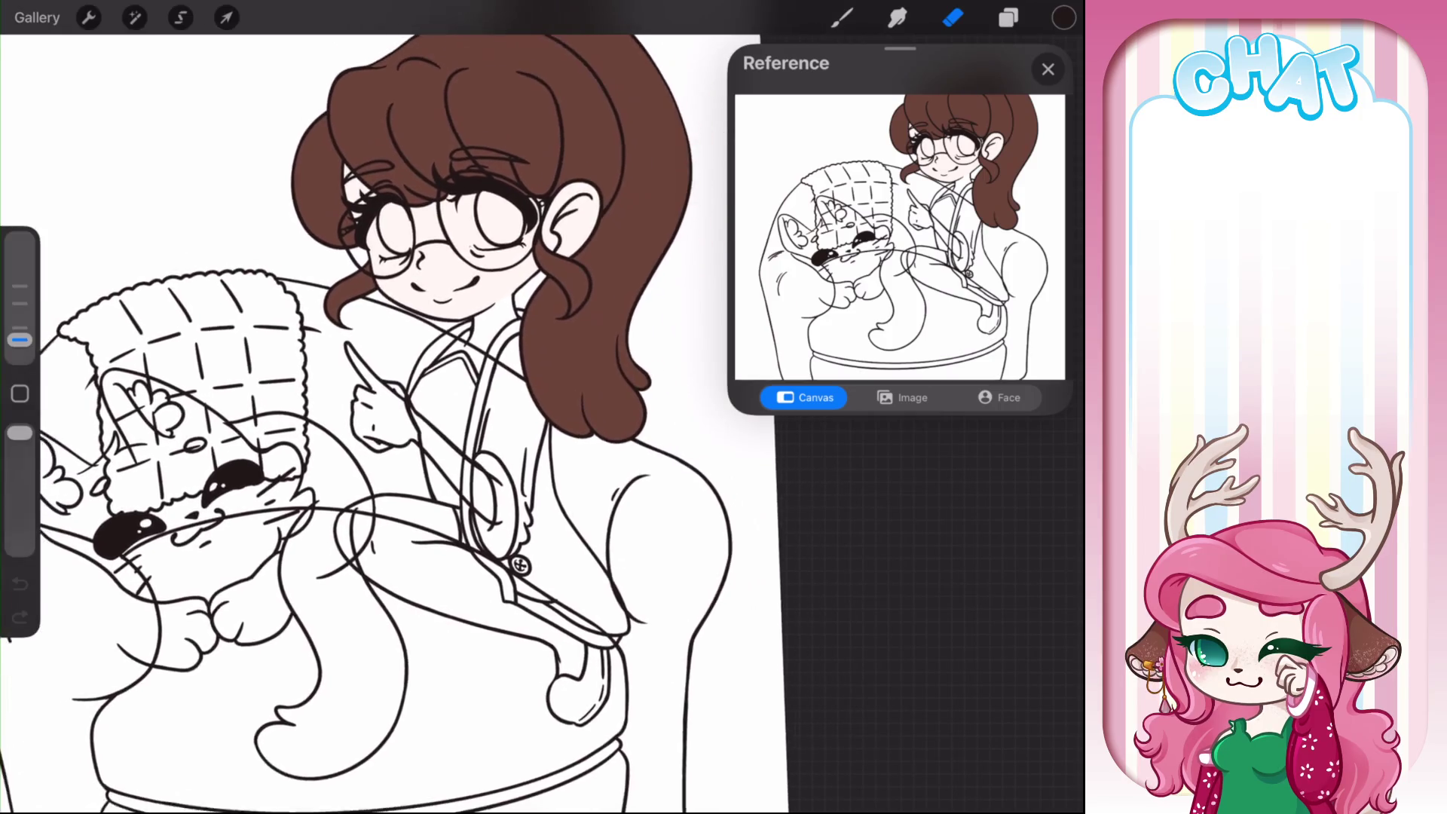
pyautogui.click(1008, 18)
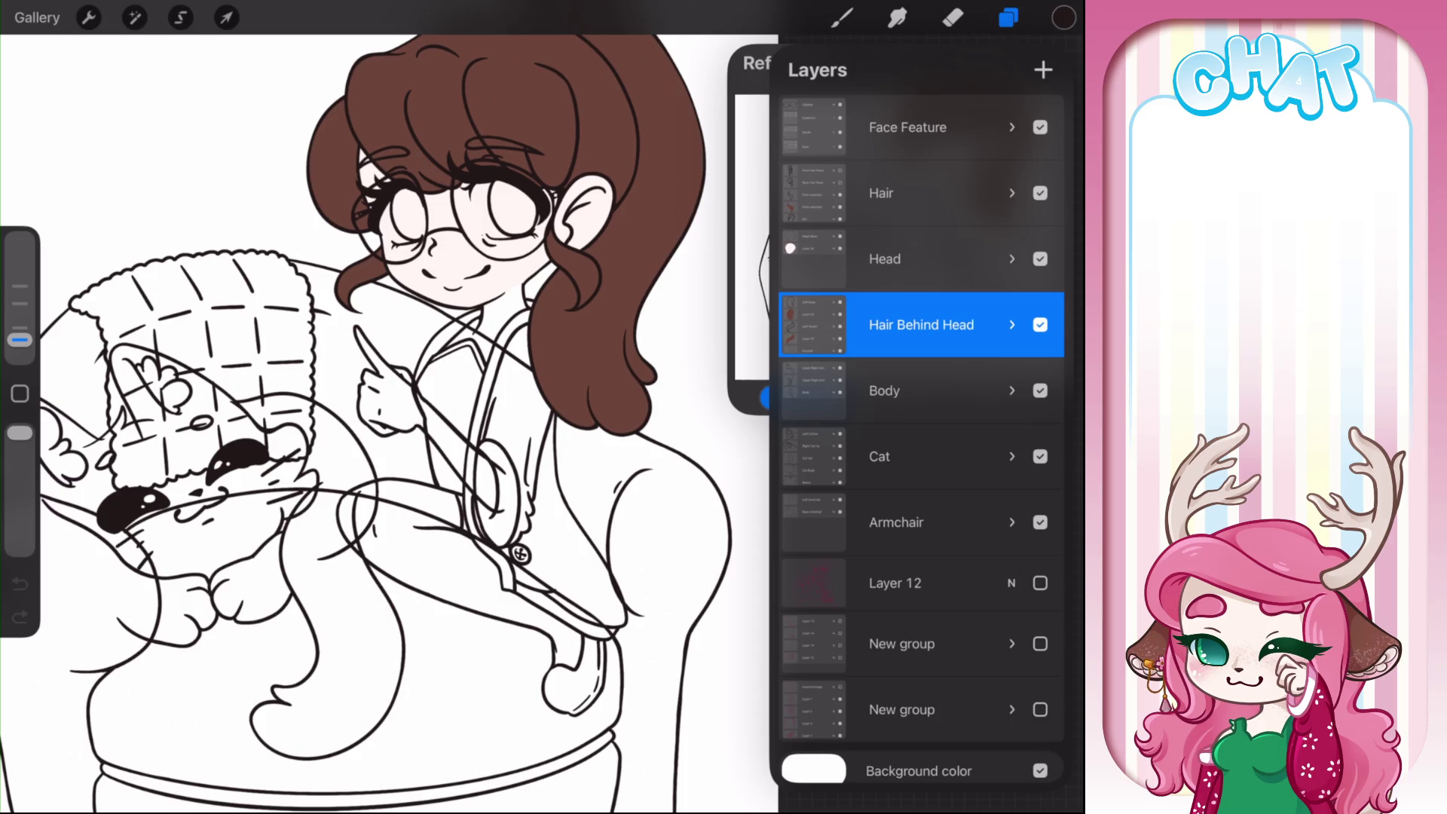
pyautogui.click(1040, 701)
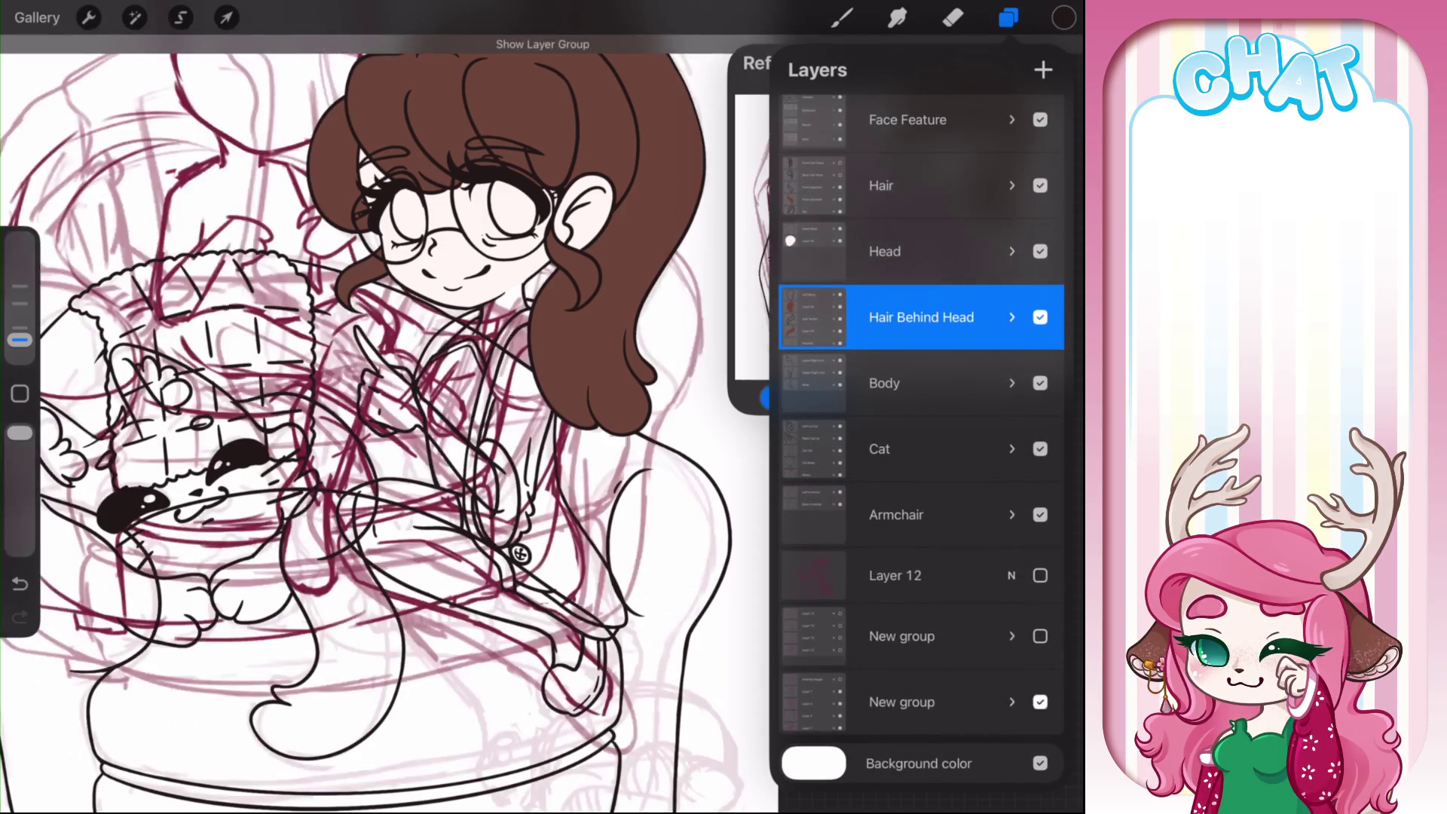
pyautogui.click(1040, 702)
pyautogui.click(1040, 636)
pyautogui.click(1040, 636)
pyautogui.click(1040, 575)
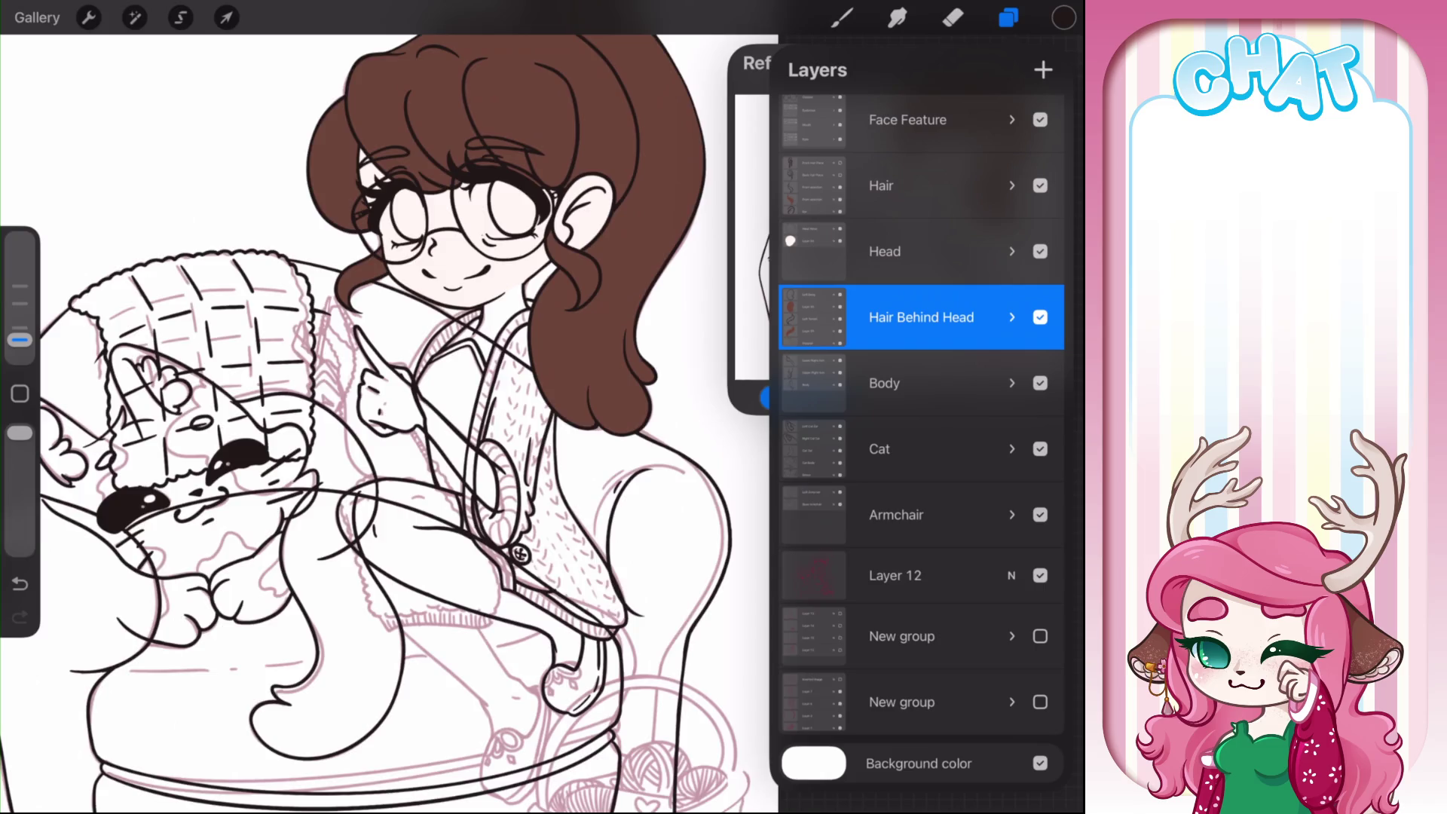
# - Add a new empty Layer 67 above the top Face Feature group
pyautogui.scroll(3, 377, 407)
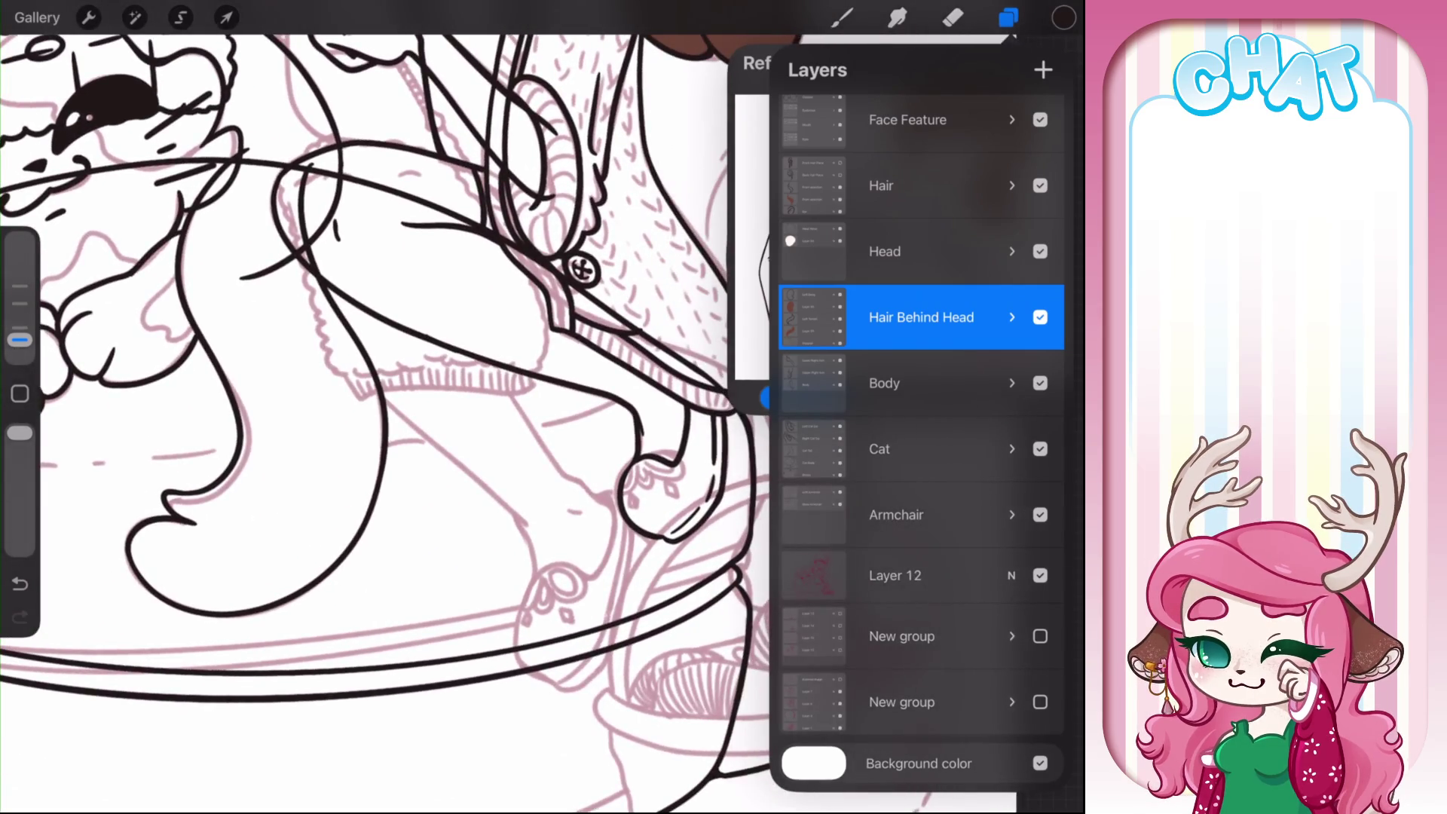
pyautogui.click(907, 124)
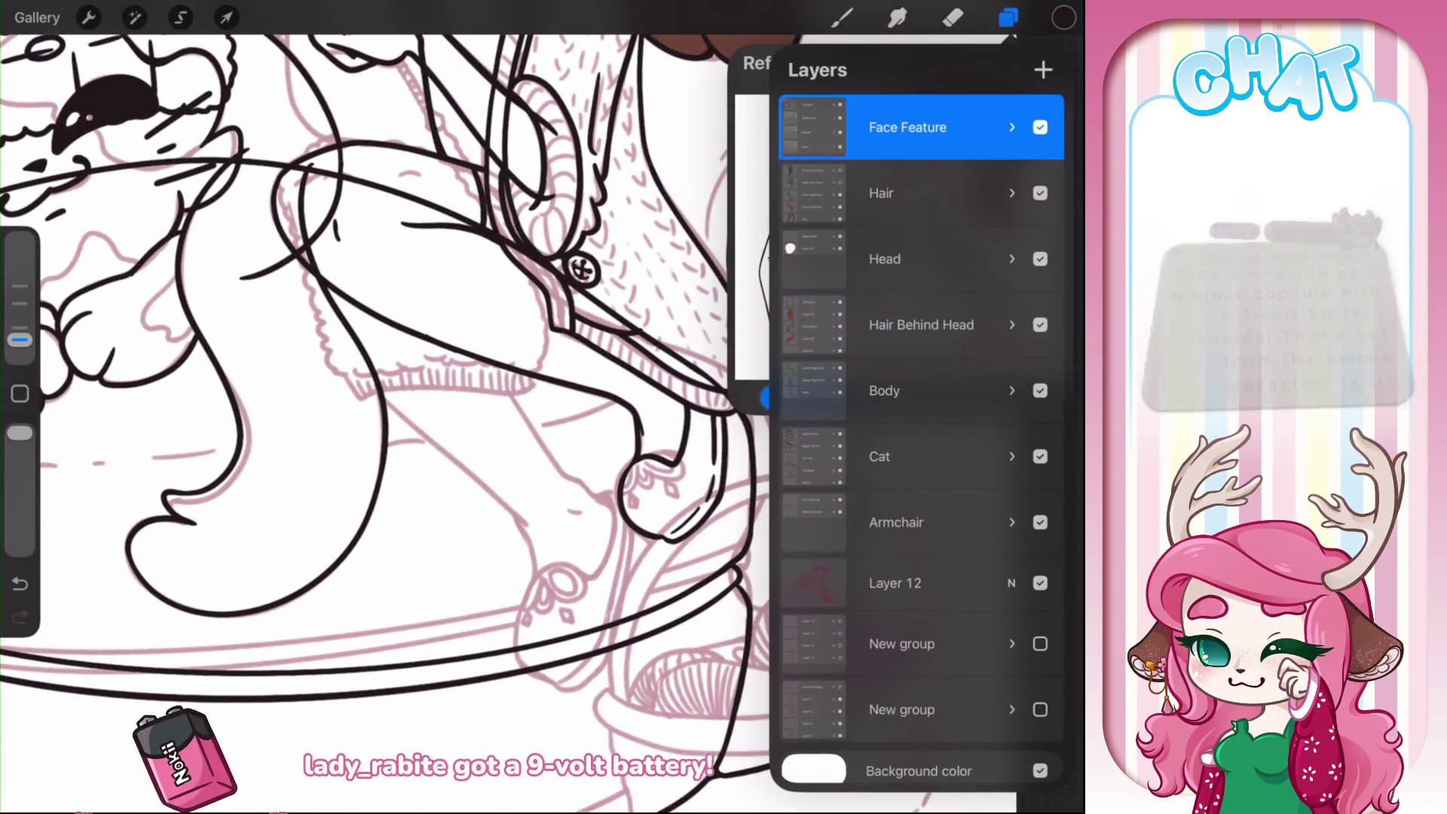
pyautogui.click(1043, 70)
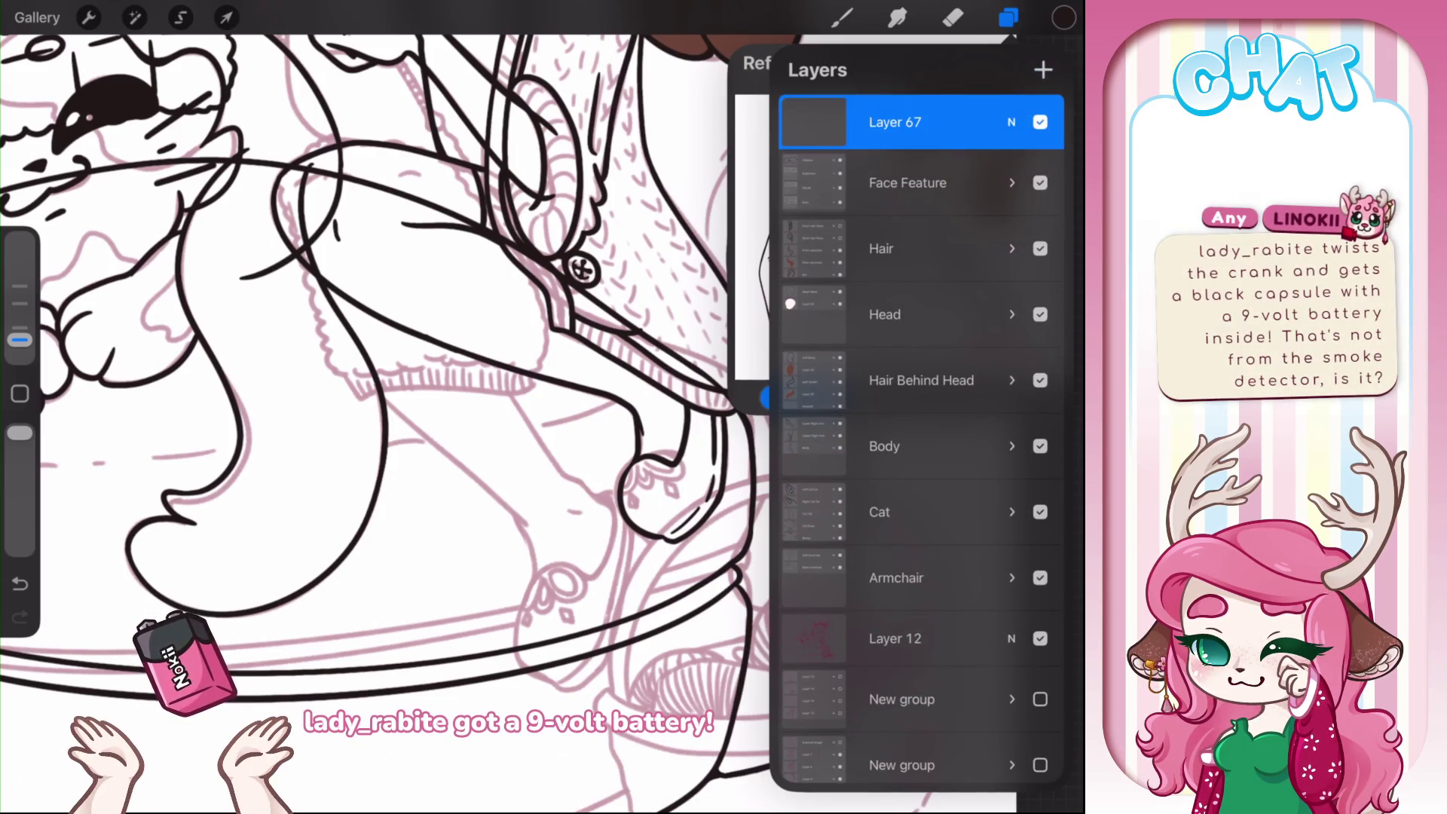
# - Try diagonal and curved armchair strokes beside the basket, undoing them
pyautogui.click(843, 17)
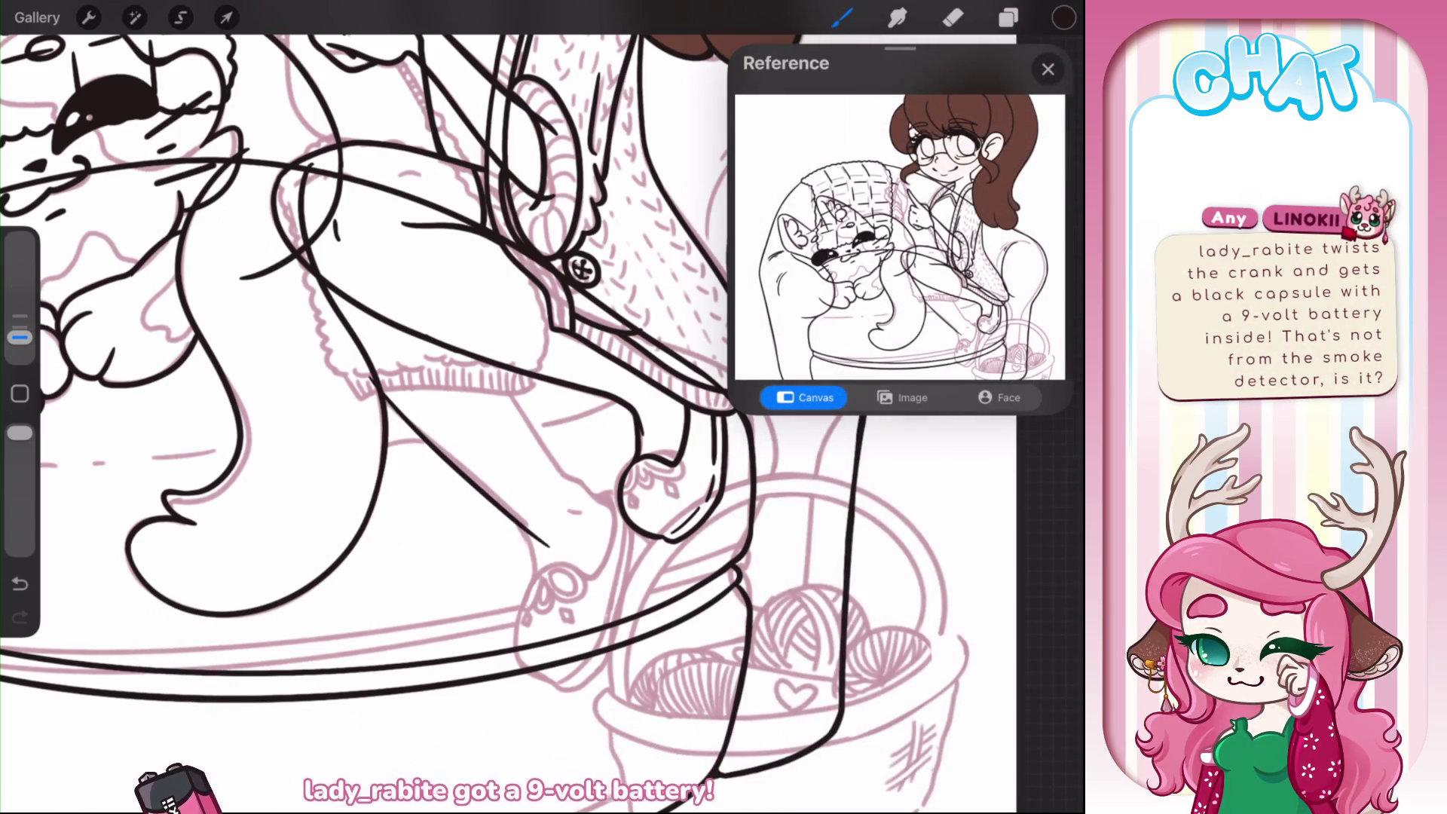
pyautogui.hotkey('ctrl', 'z')
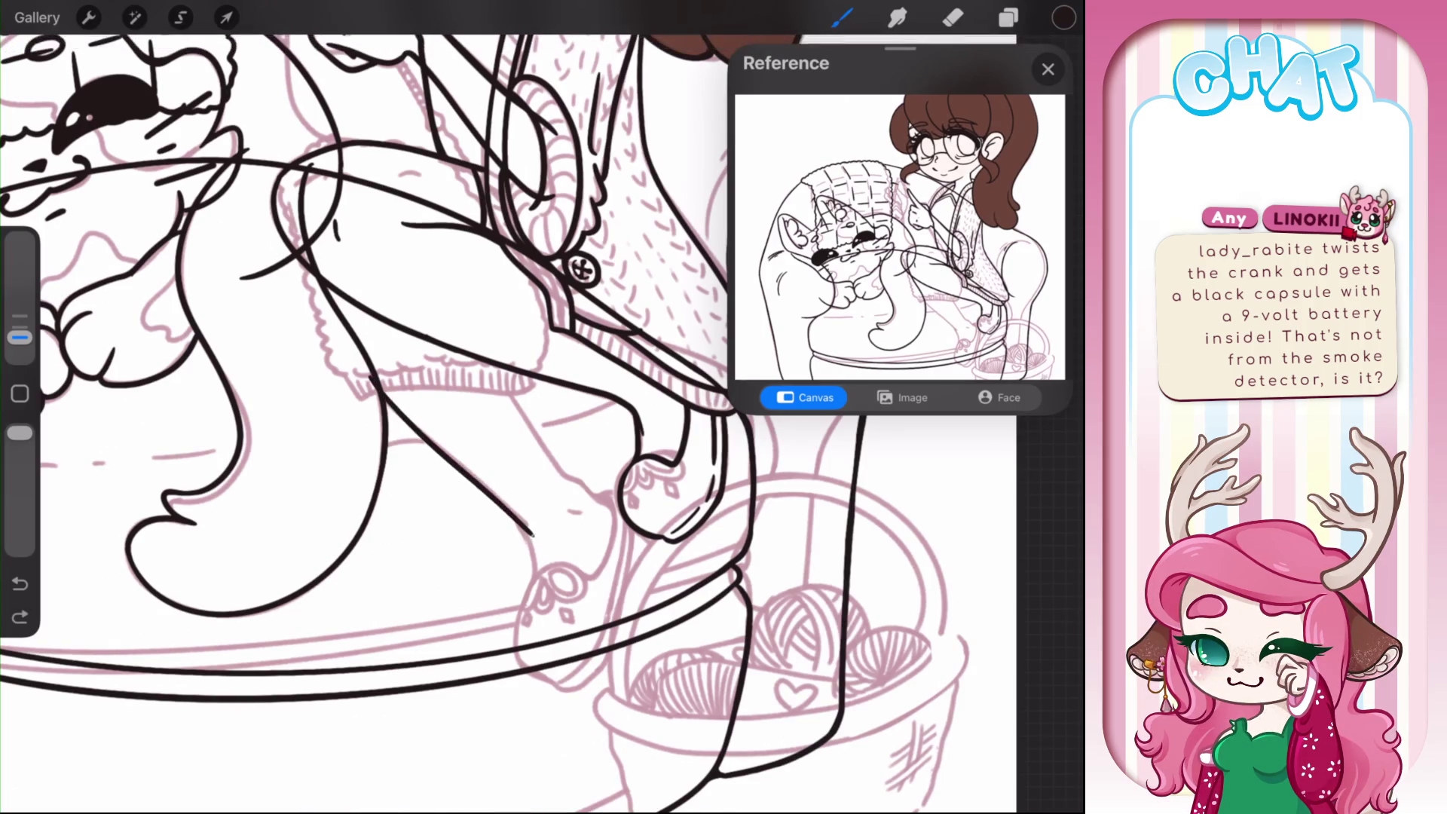
pyautogui.moveTo(387, 403); pyautogui.dragTo(546, 544)
pyautogui.hotkey('ctrl', 'z')
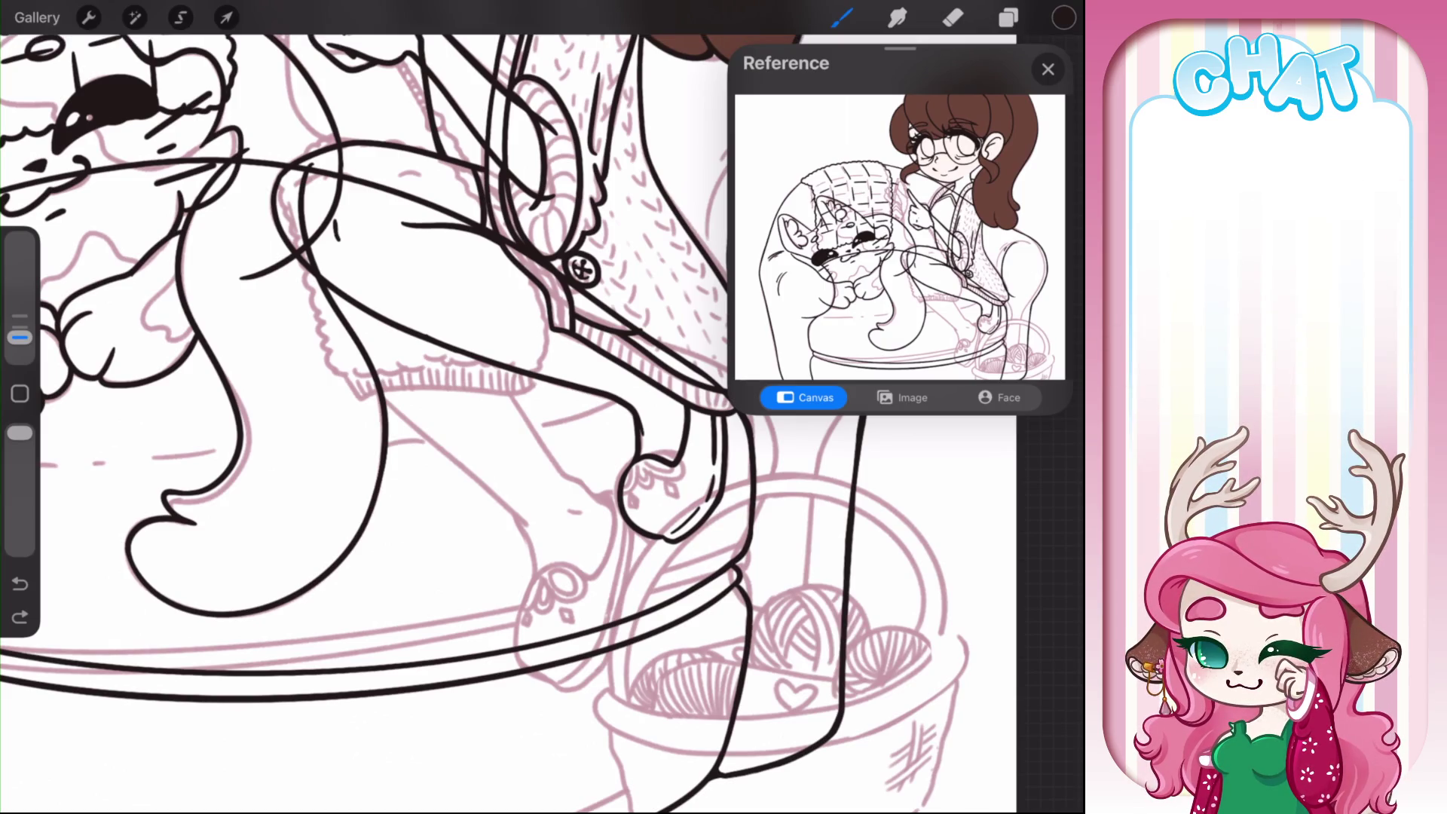
pyautogui.scroll(-5, 528, 422)
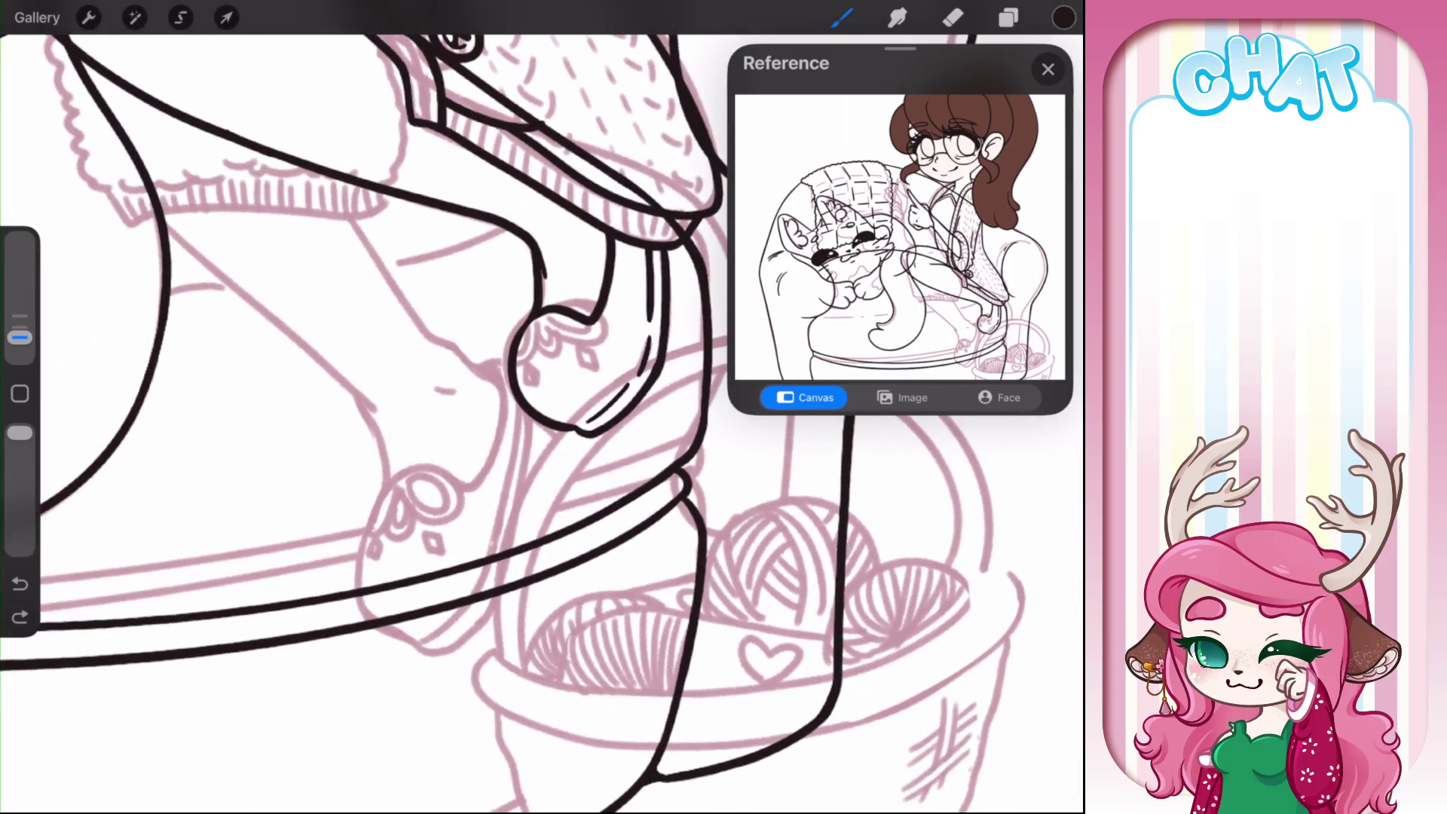
pyautogui.moveTo(392, 483)
pyautogui.mouseDown()
pyautogui.moveTo(385, 624)
pyautogui.moveTo(420, 637)
pyautogui.mouseUp()
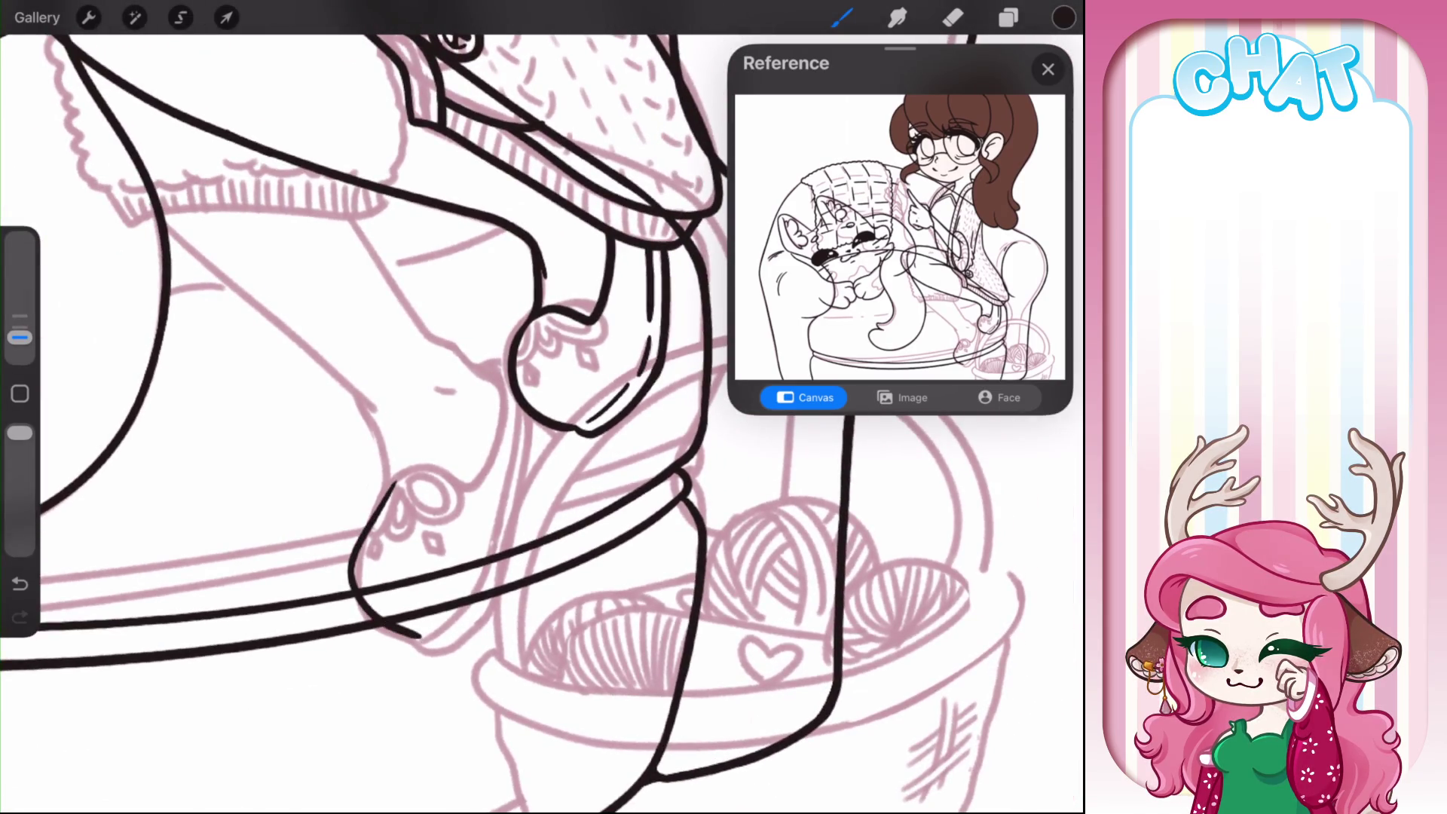
pyautogui.moveTo(383, 509); pyautogui.dragTo(454, 519)
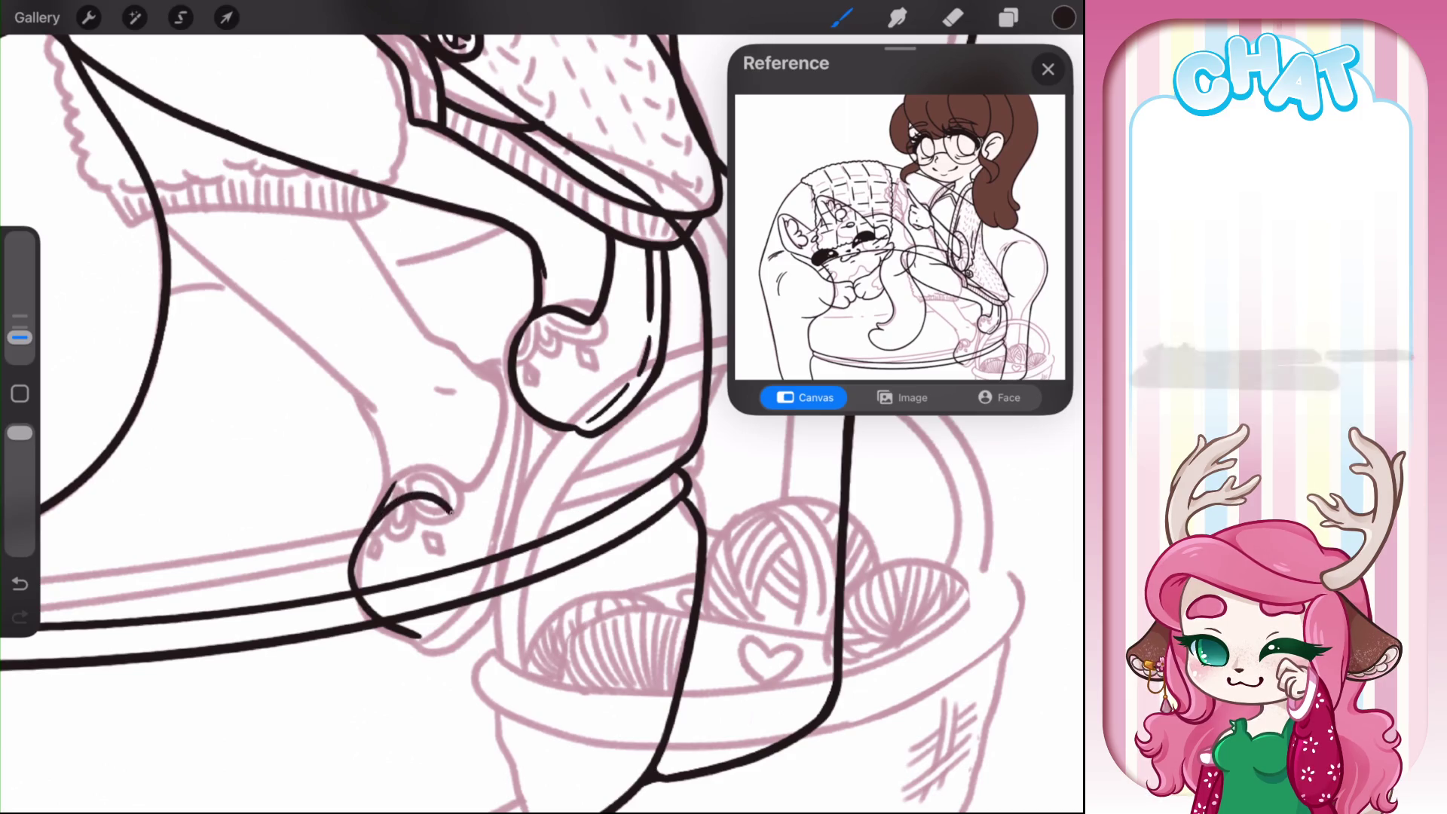
pyautogui.hotkey('ctrl', 'z')
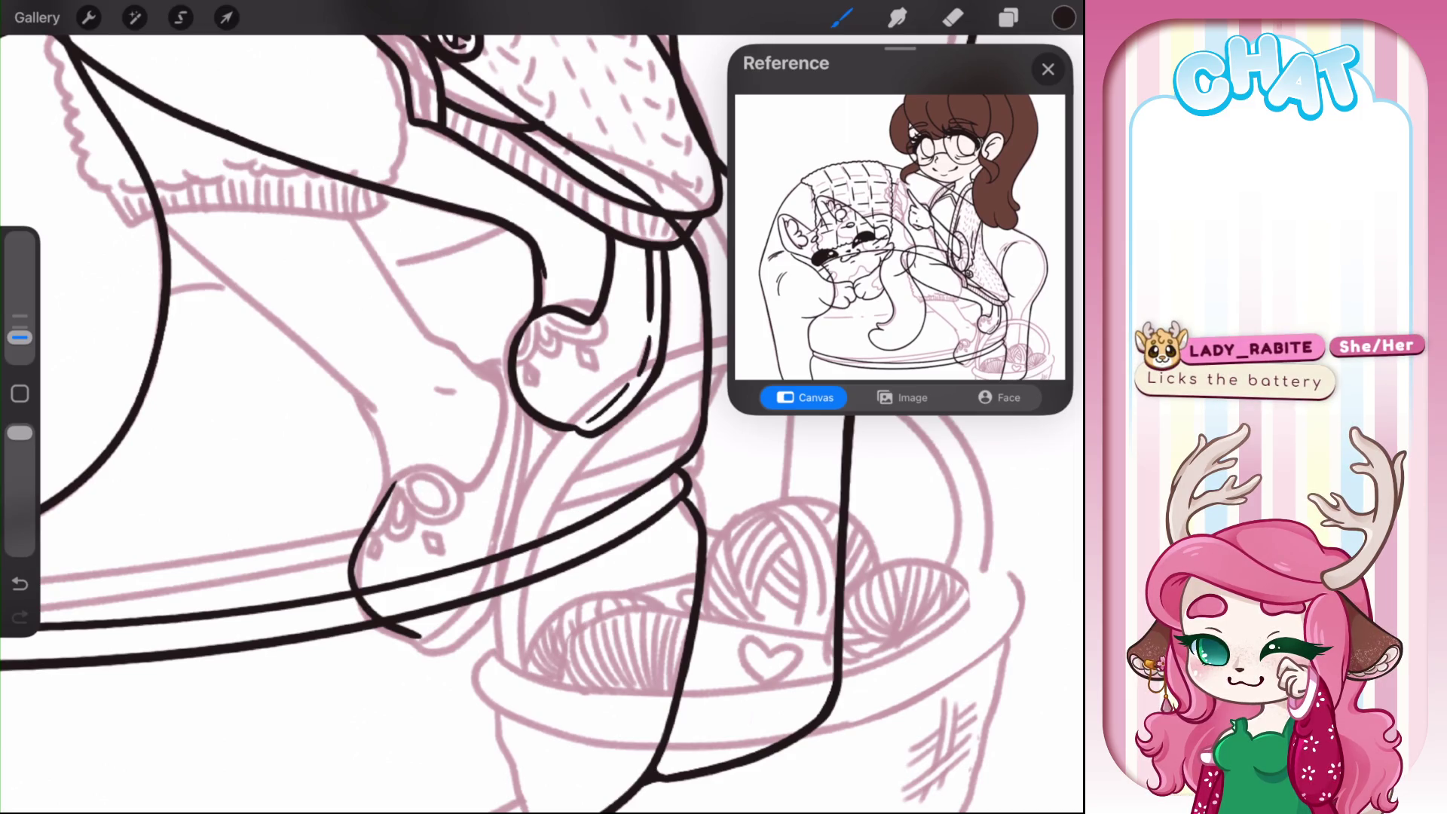
pyautogui.hotkey('ctrl', 'z')
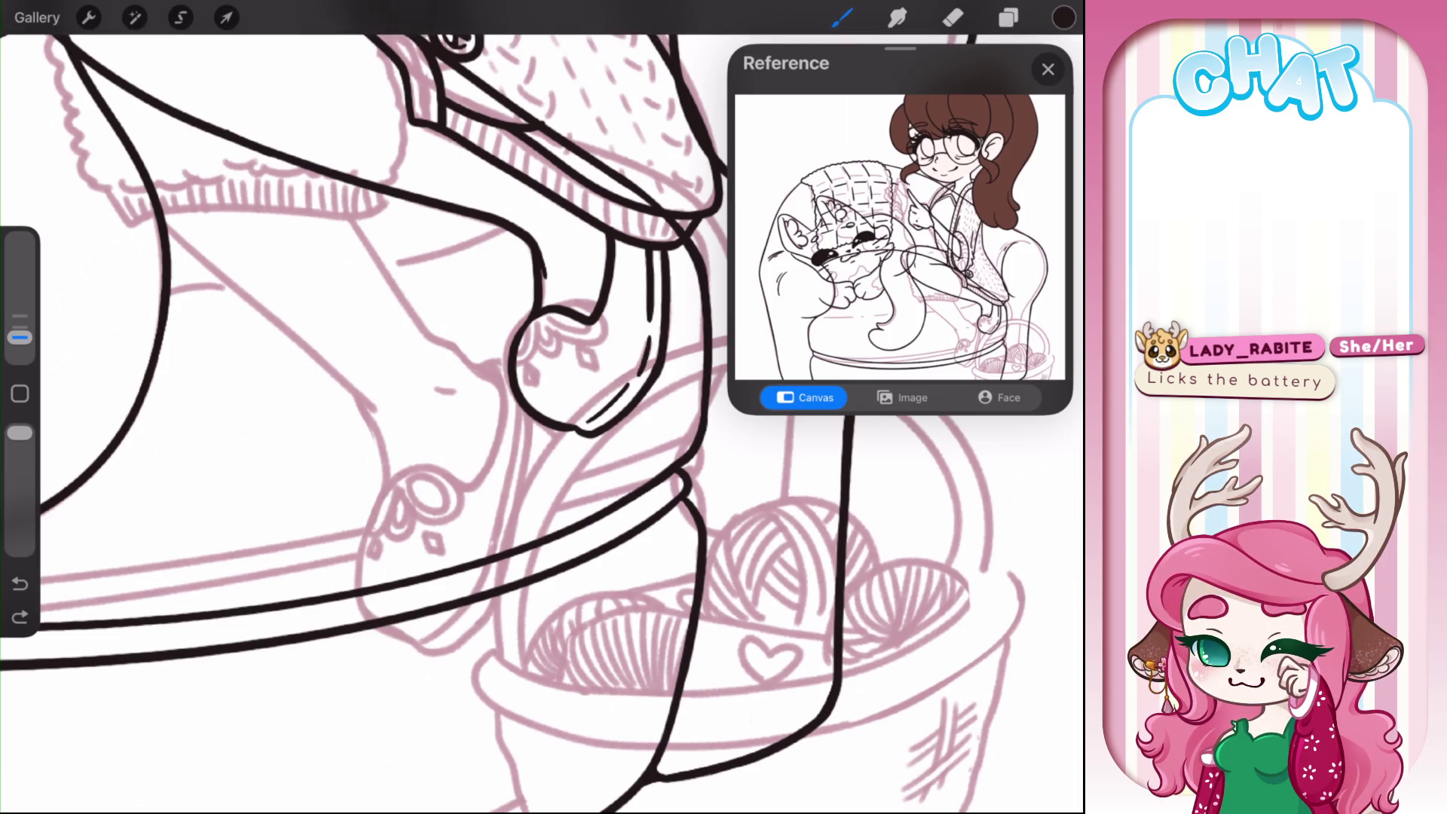
# - Ink a long line down the armchair and a curved edge above the yarn basket
pyautogui.moveTo(541, 407); pyautogui.dragTo(452, 302)
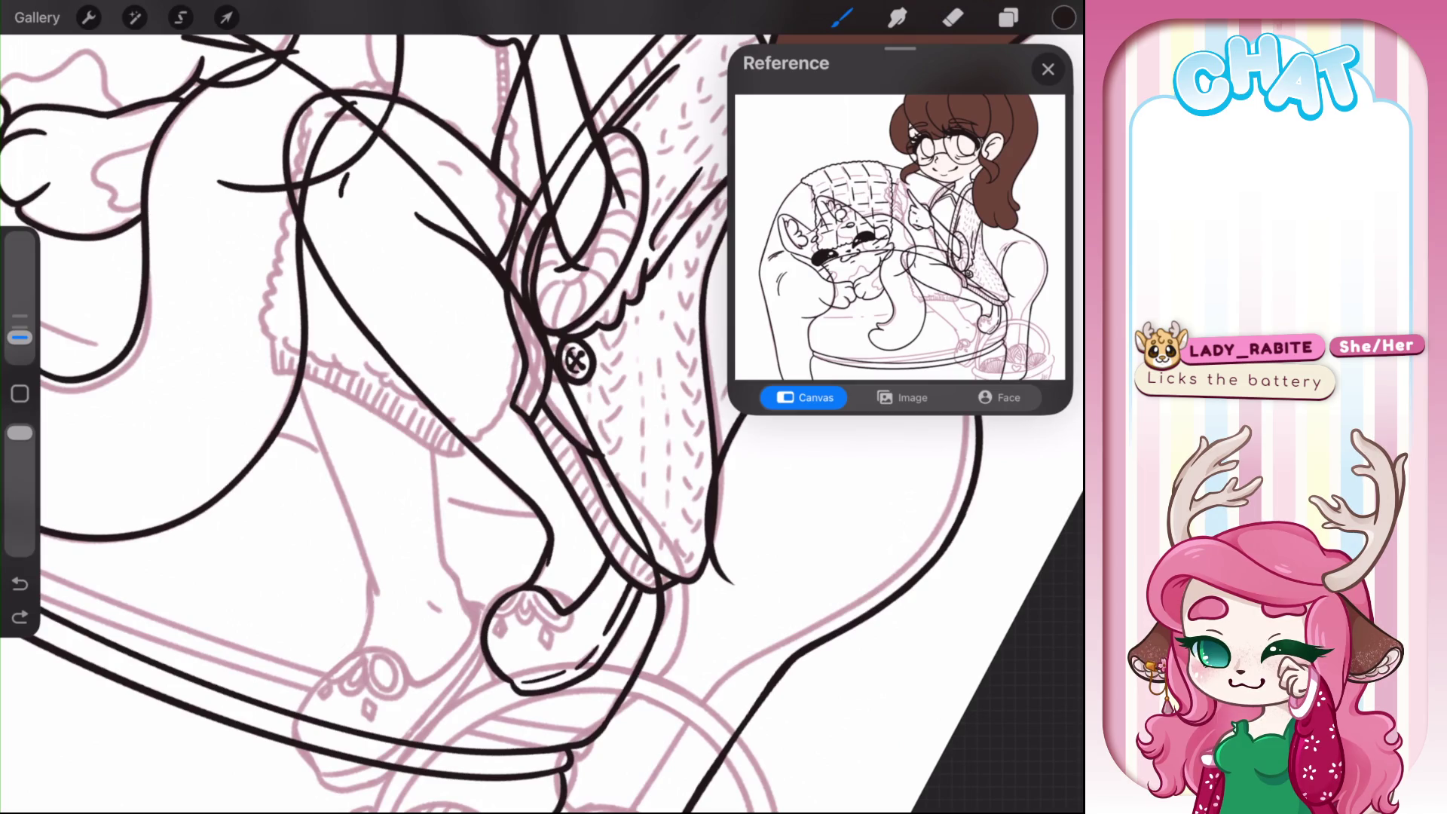
pyautogui.moveTo(419, 277); pyautogui.dragTo(462, 611)
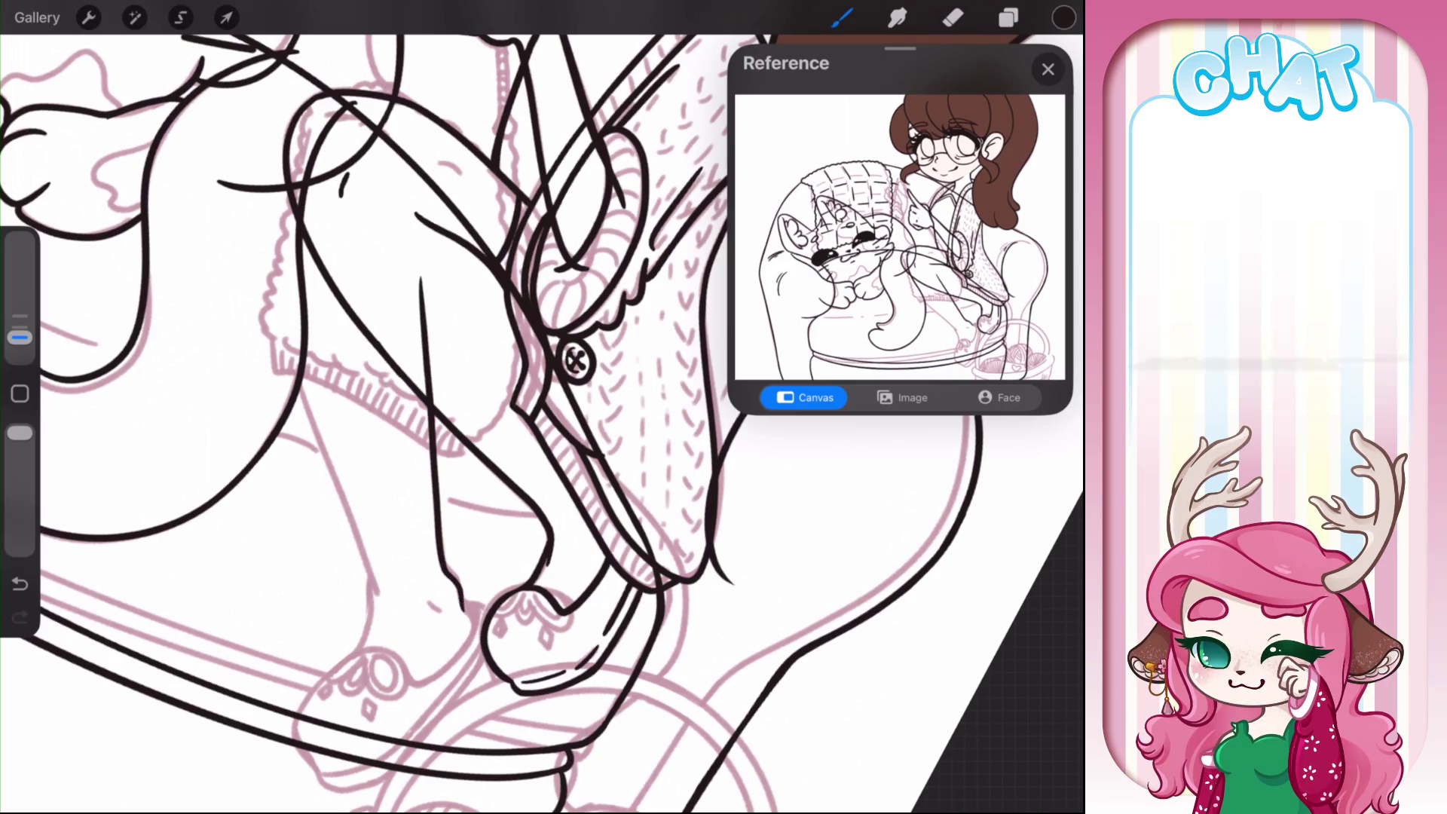
pyautogui.moveTo(576, 362)
pyautogui.mouseDown()
pyautogui.moveTo(469, 224)
pyautogui.moveTo(539, 50)
pyautogui.mouseUp()
pyautogui.moveTo(469, 414); pyautogui.dragTo(495, 425)
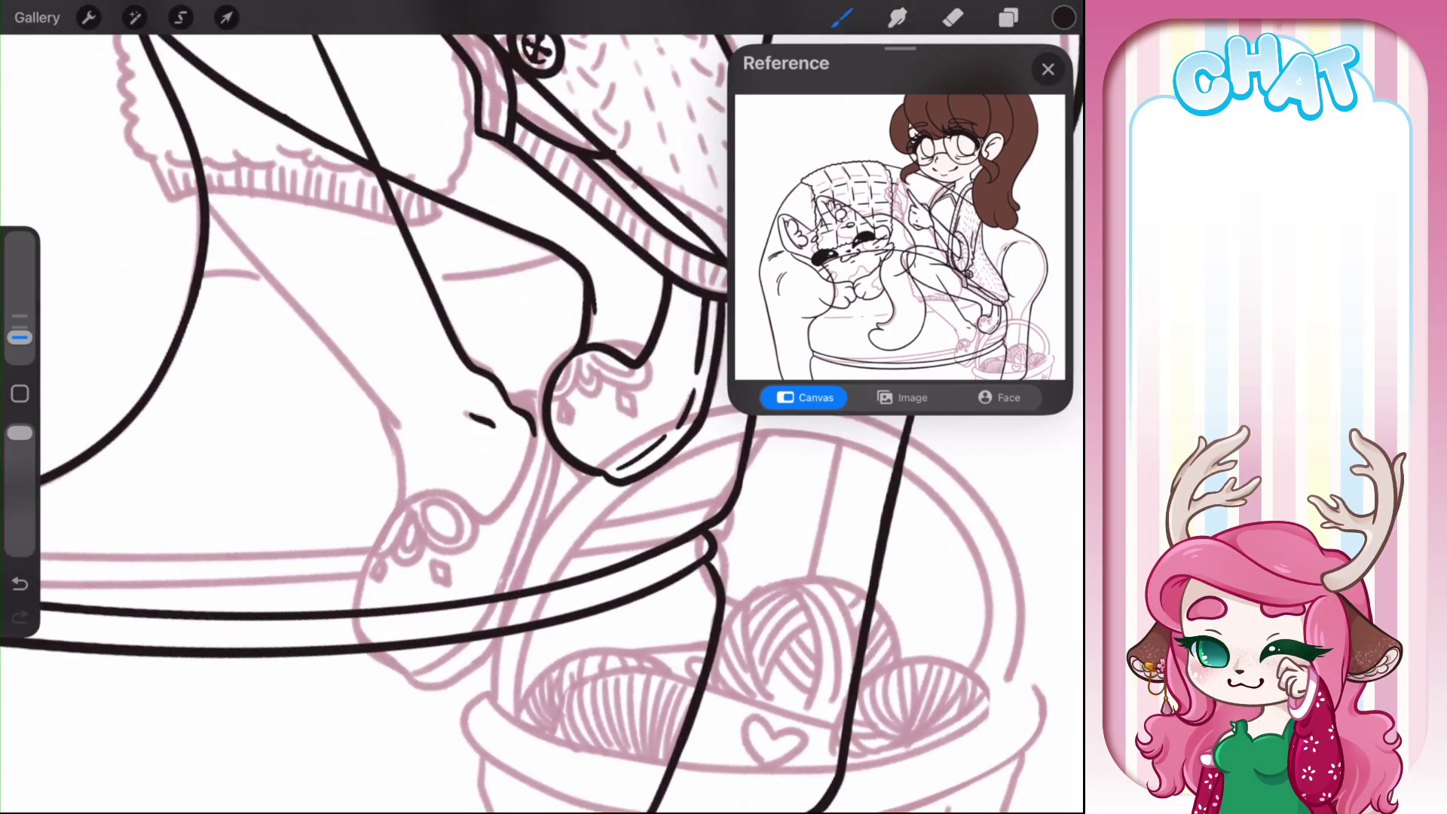
pyautogui.moveTo(379, 531)
pyautogui.mouseDown()
pyautogui.moveTo(400, 505)
pyautogui.moveTo(467, 513)
pyautogui.moveTo(516, 490)
pyautogui.moveTo(537, 433)
pyautogui.mouseUp()
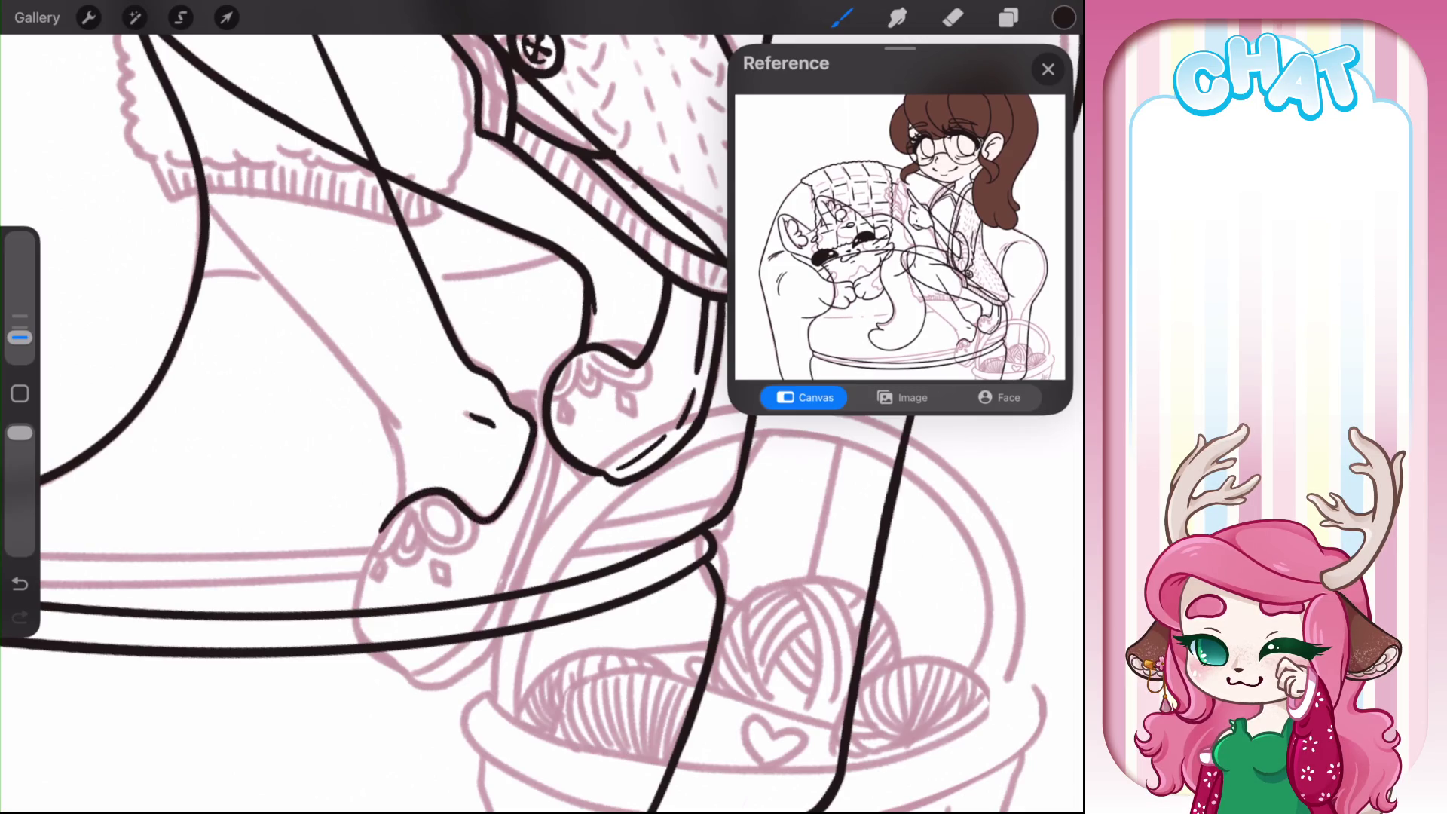
# - Trace a cleaner armchair line along the pink sketch and a long vertical armchair line
pyautogui.moveTo(377, 405); pyautogui.dragTo(411, 499)
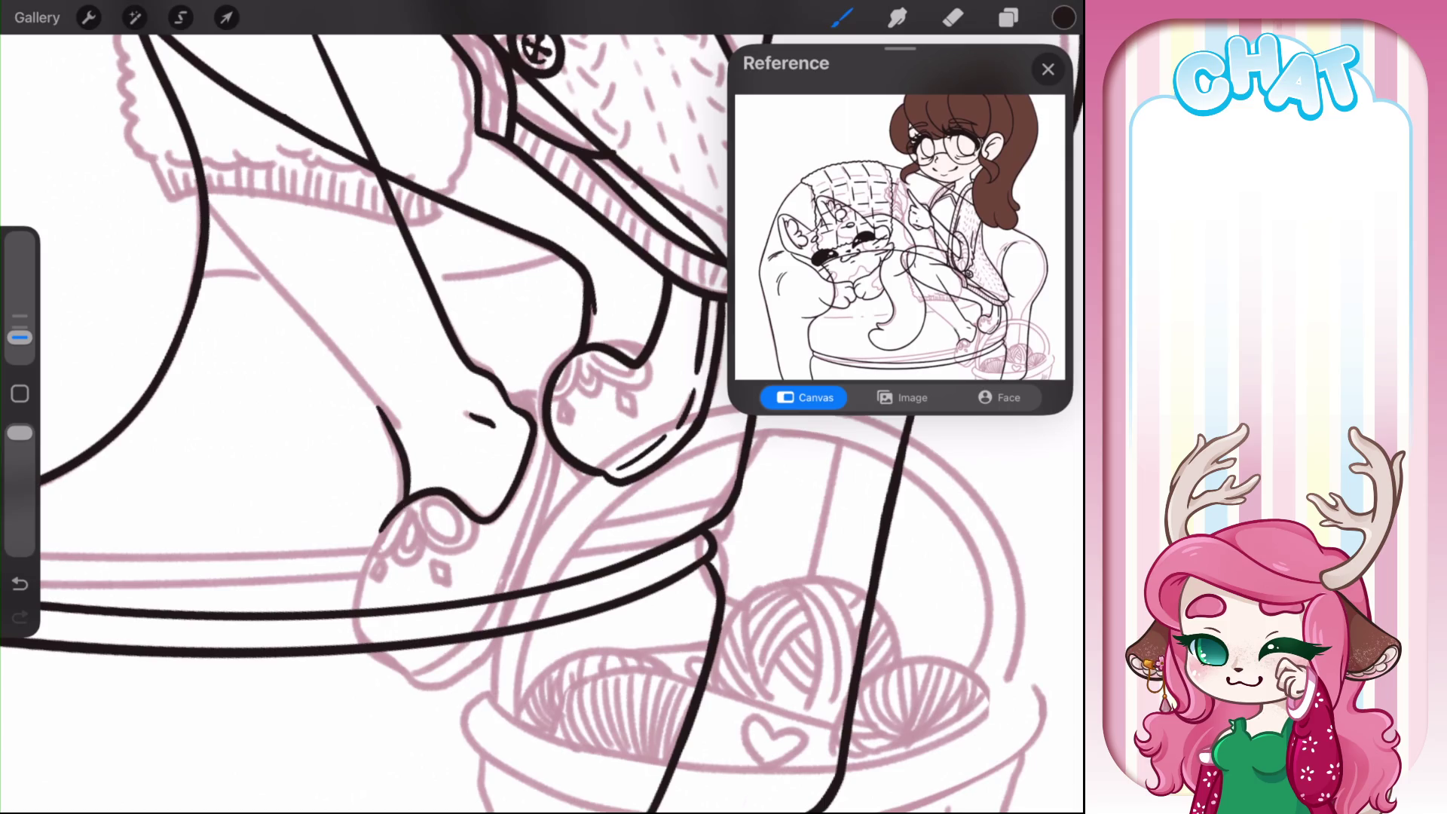
pyautogui.hotkey('ctrl', 'z')
pyautogui.moveTo(386, 418); pyautogui.dragTo(404, 509)
pyautogui.scroll(5, 543, 407)
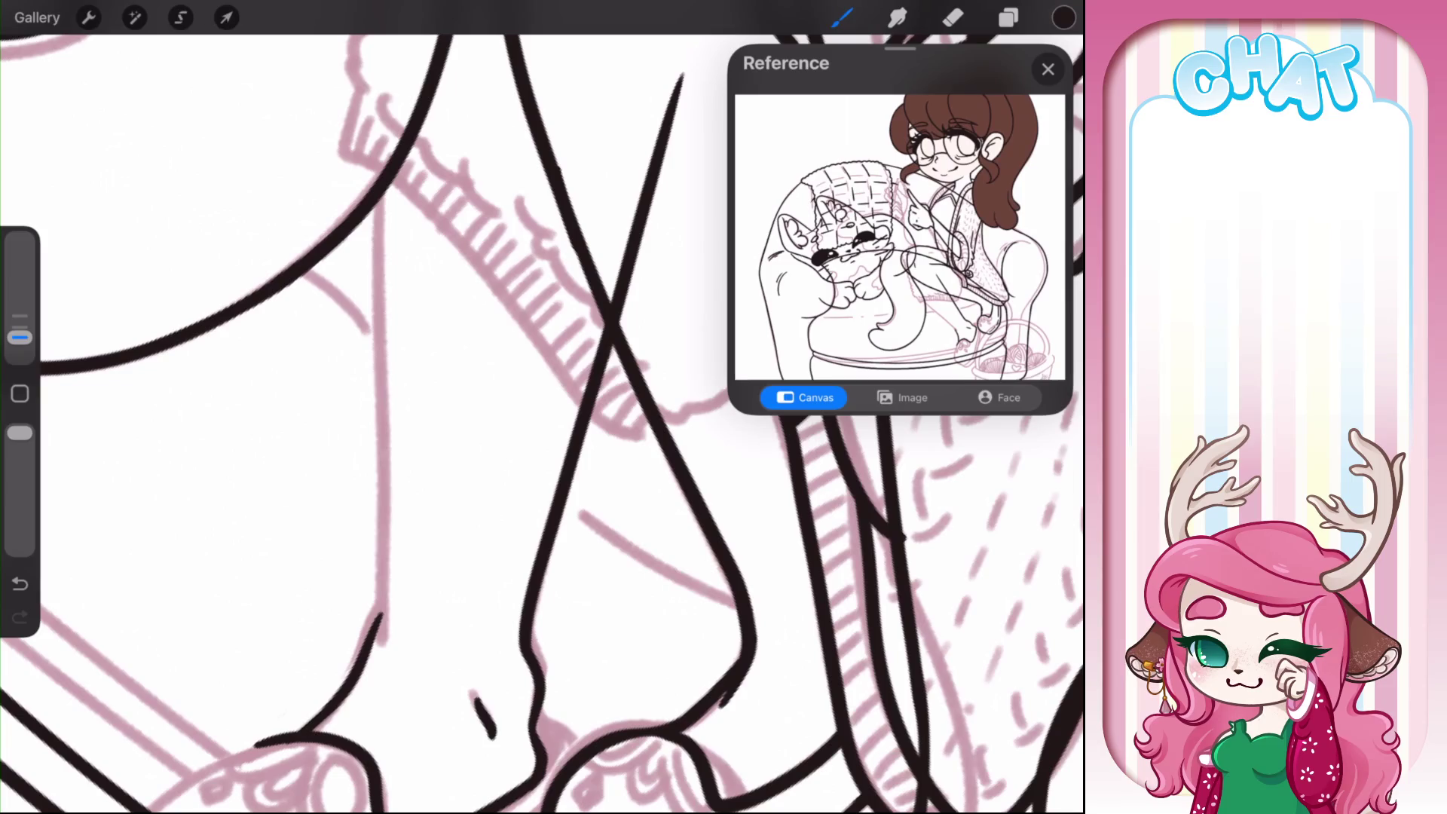
pyautogui.moveTo(386, 68); pyautogui.dragTo(386, 669)
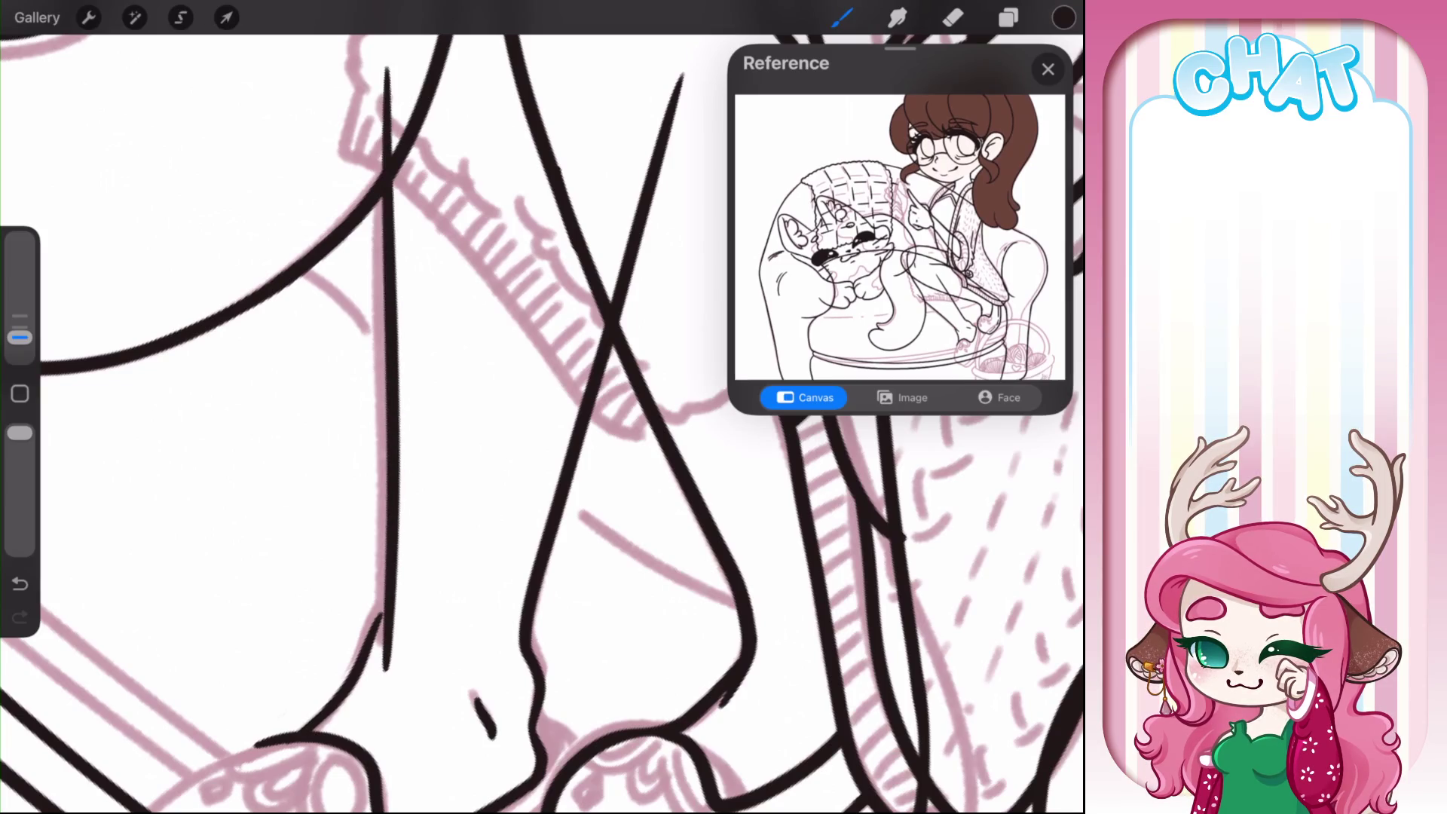